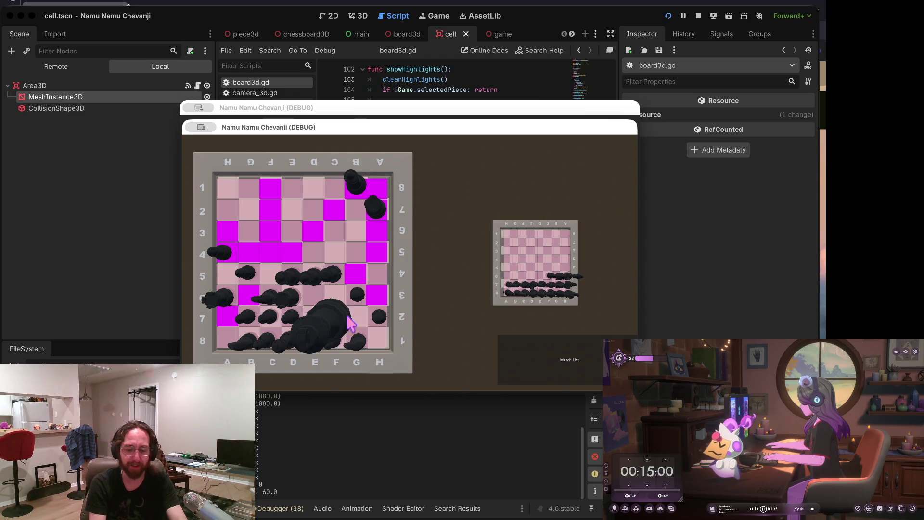
Step: Stop the game and change line 115's highlight albedo_color from '#f0f' to '#ff5a5a'
left_click(698, 16)
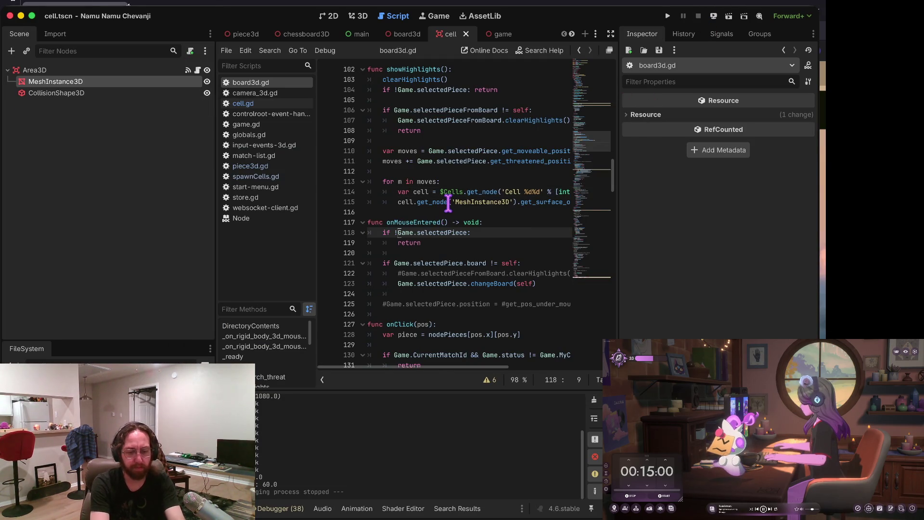
left_click(447, 193)
key("End")
key("Left")
left_click(447, 203)
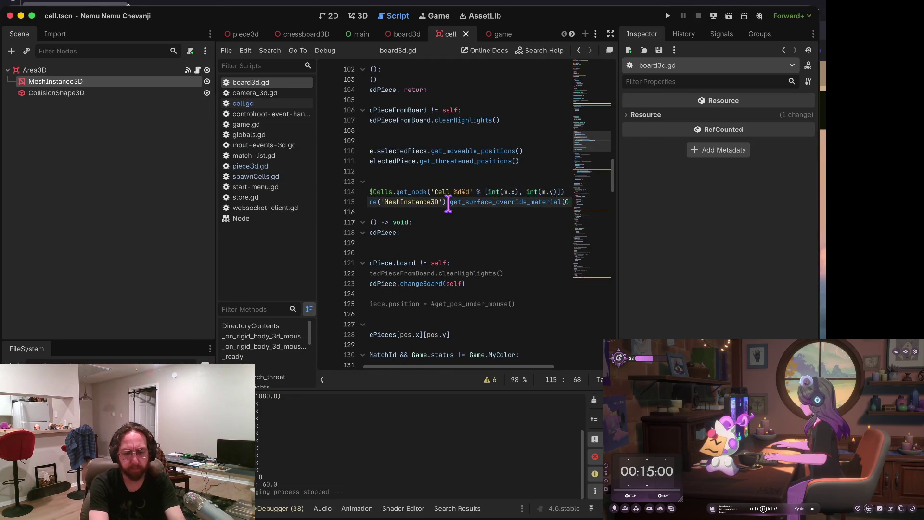
key("End")
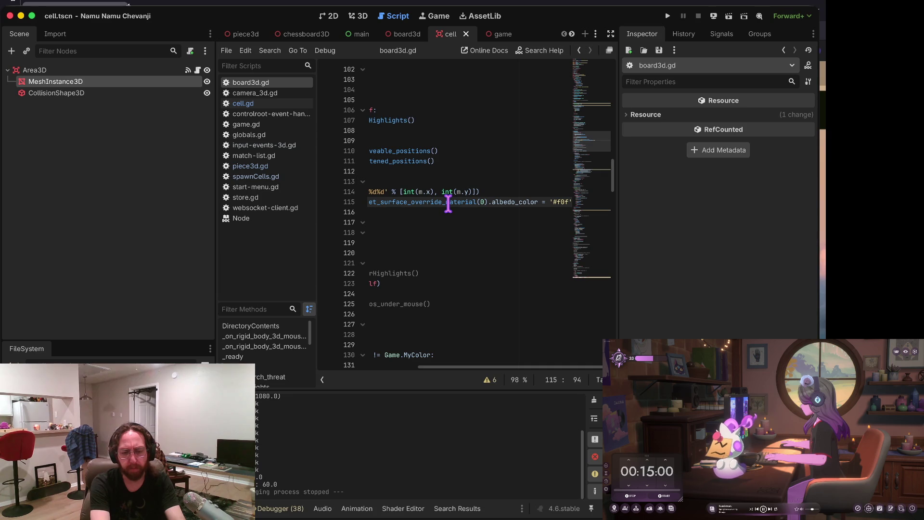
key("BackSpace")
key("BackSpace")
key("BackSpace")
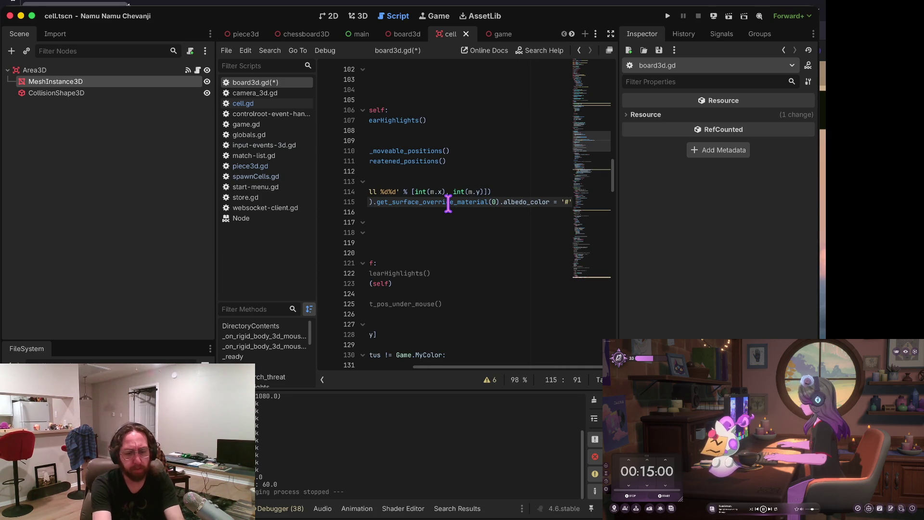
type("5a5a5a")
Step: Save board3d.gd and relaunch the game to test the new red highlight
key("ctrl+s")
key("Left")
key("Left")
key("Left")
key("Left")
key("Left")
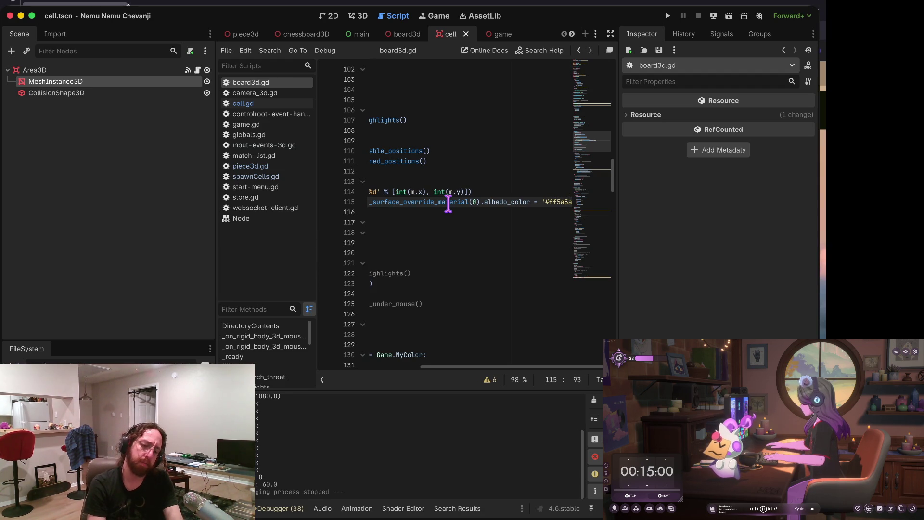
key("super+b")
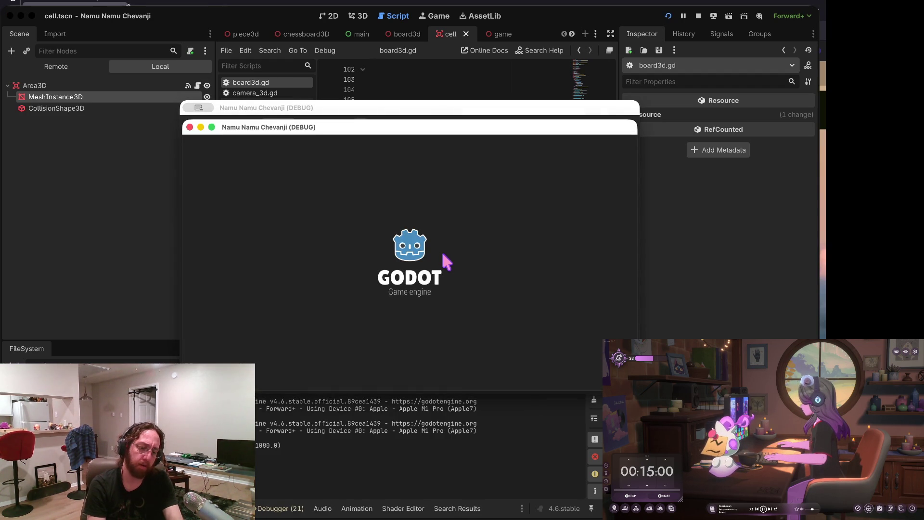
Step: Log in, open the middle board, and move the H4 piece to H7 while red valid-move cells show
left_click(395, 346)
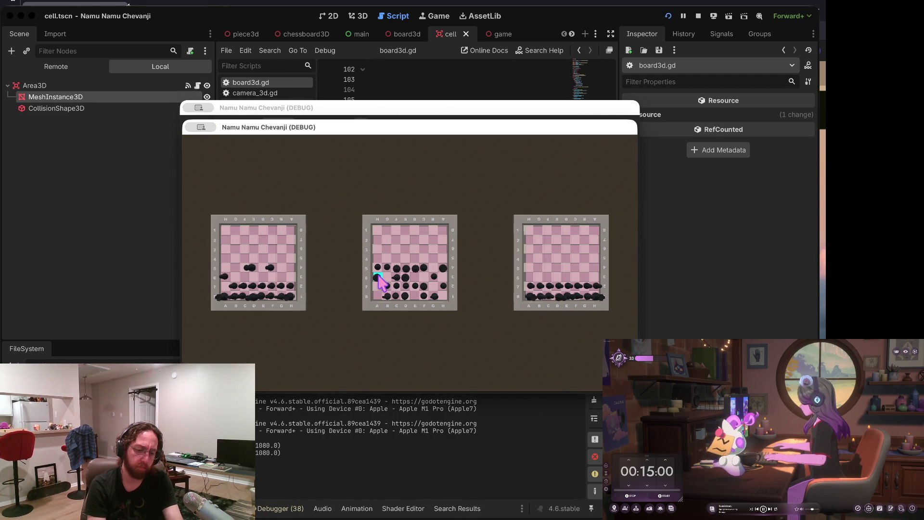
left_click(447, 268)
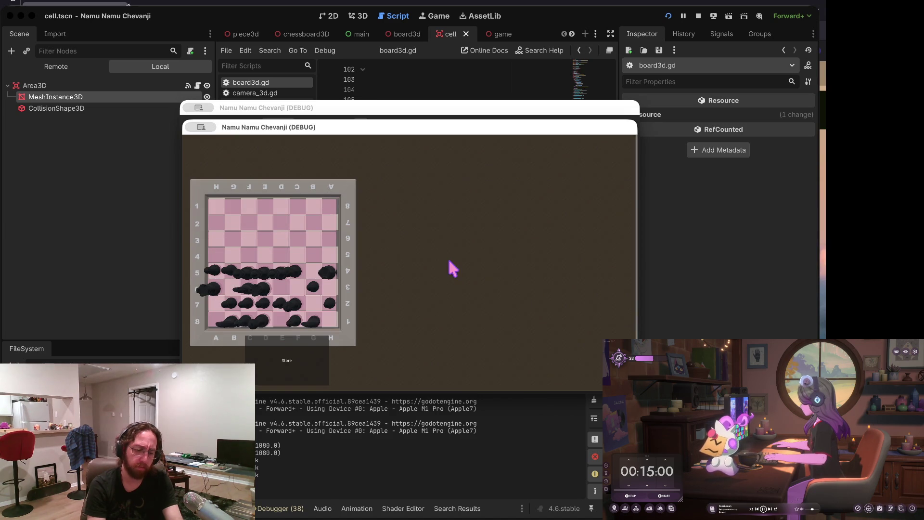
left_click_drag(377, 273, 378, 210)
left_click(683, 253)
left_click(438, 222)
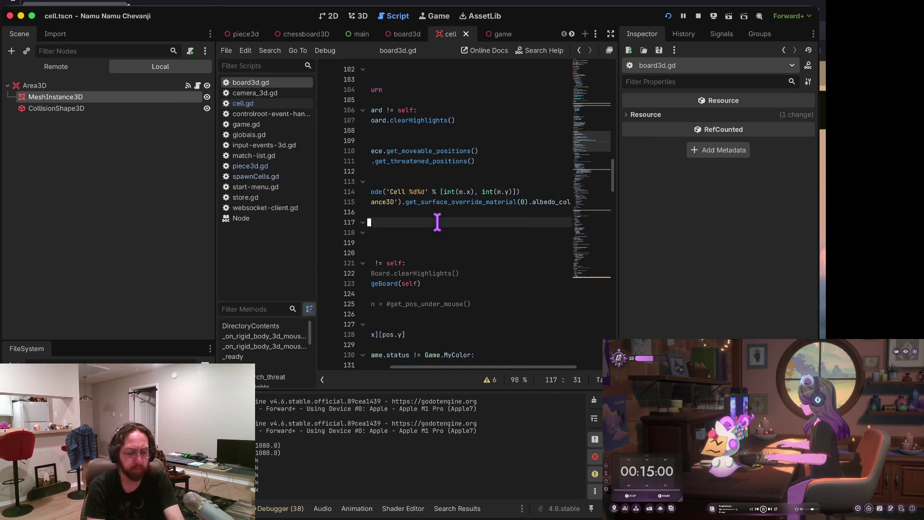
key("ctrl+Right")
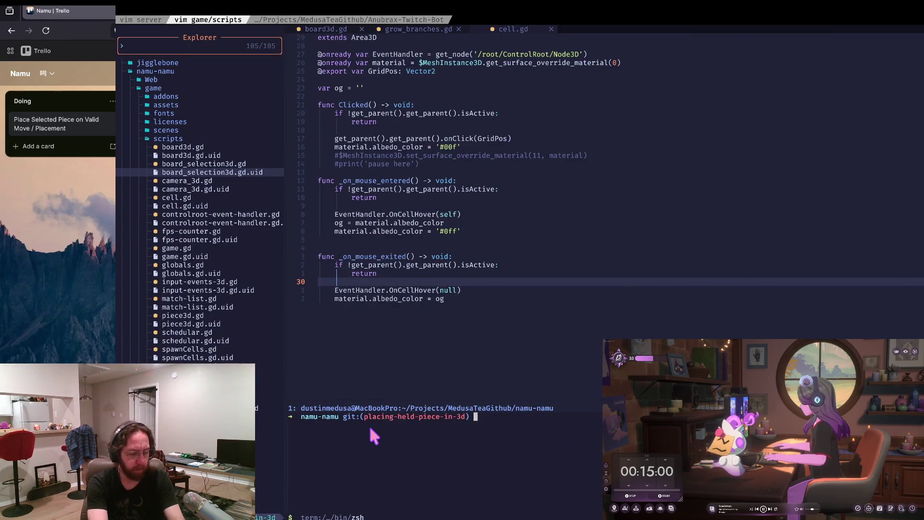
Step: Check git status and stage the board3d.gd change
type("s")
key("Return")
type("a")
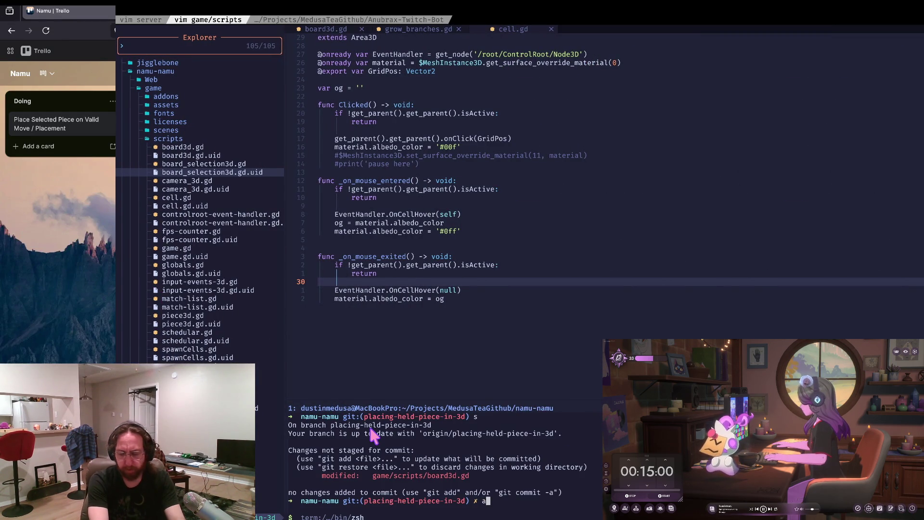
key("Return")
type("s")
key("Return")
Step: Commit with the message 'added valid move cell highlights for 3d'
type("git commit -m \"")
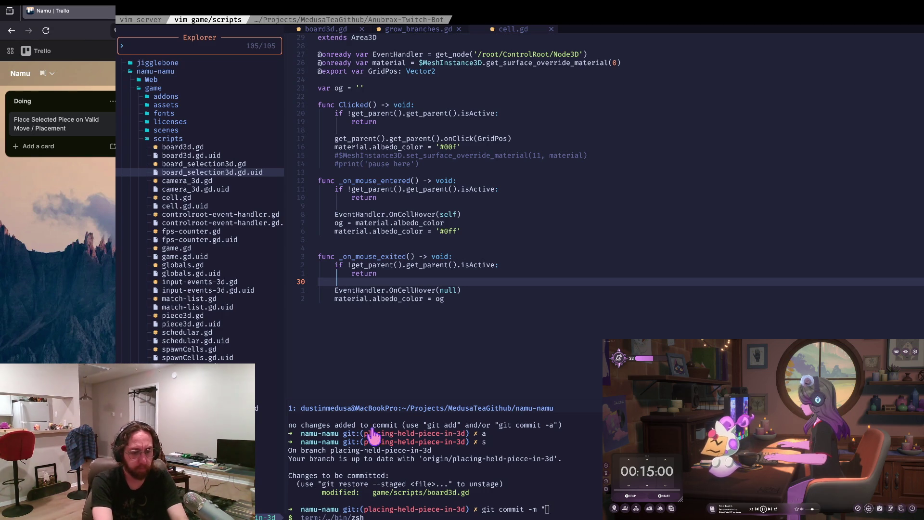
key("super+Tab")
key("super+Tab")
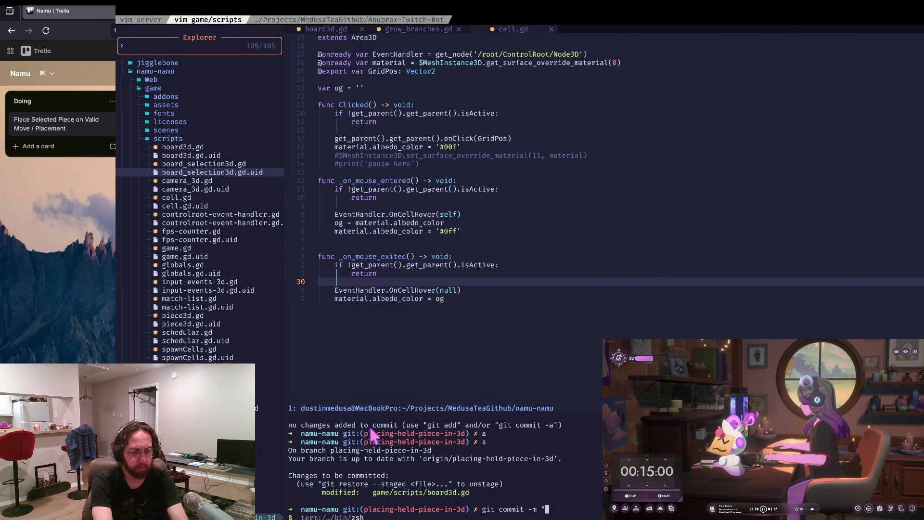
key("super+Tab")
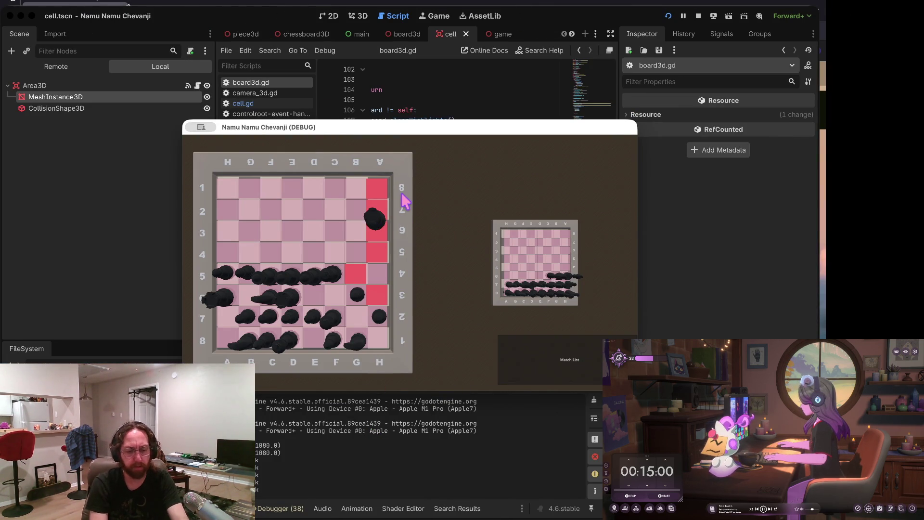
key("ctrl+Right")
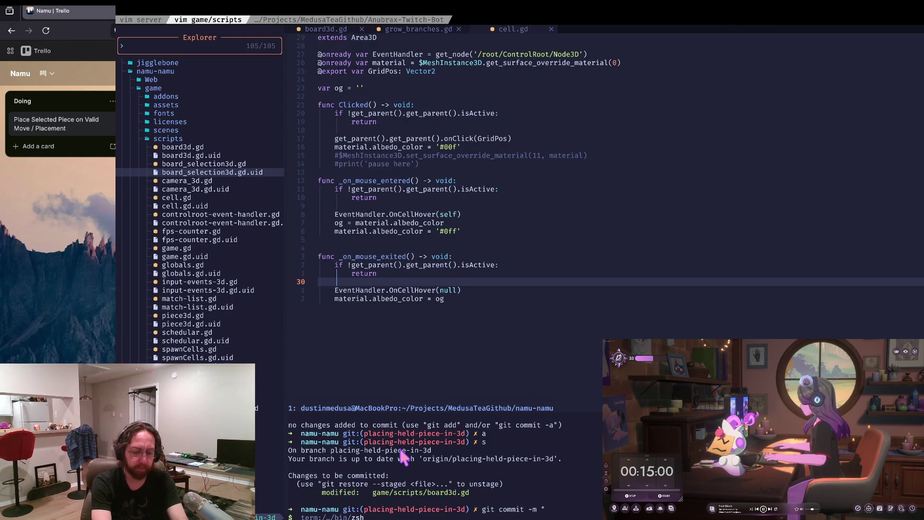
type("added valid ")
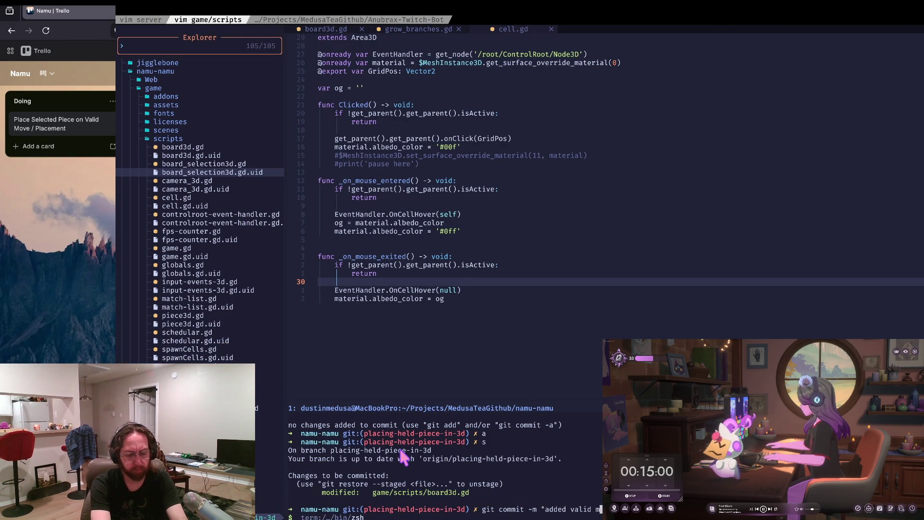
type("move hi")
key("BackSpace")
key("BackSpace")
type("cell highlights for 3d\"")
key("Return")
Step: Push the commit, clear the terminal, and stop the running game in Godot
type("git pus")
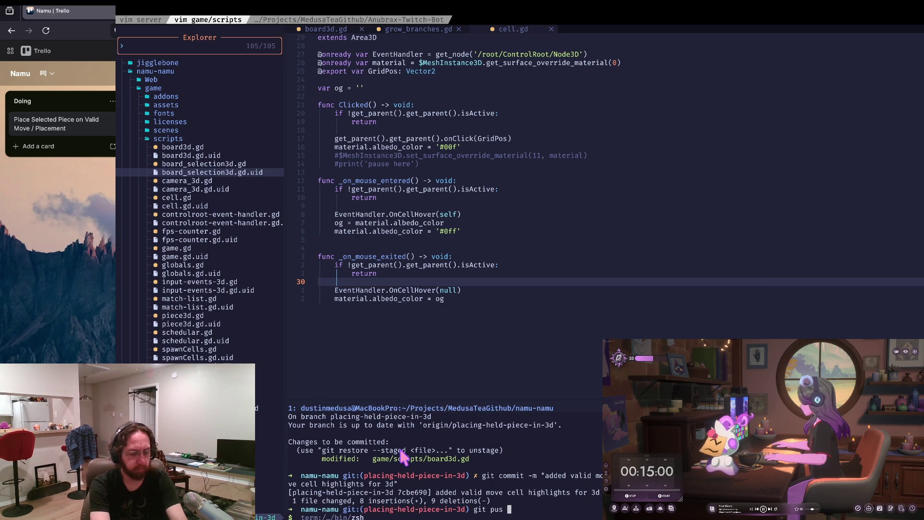
type("h")
key("Return")
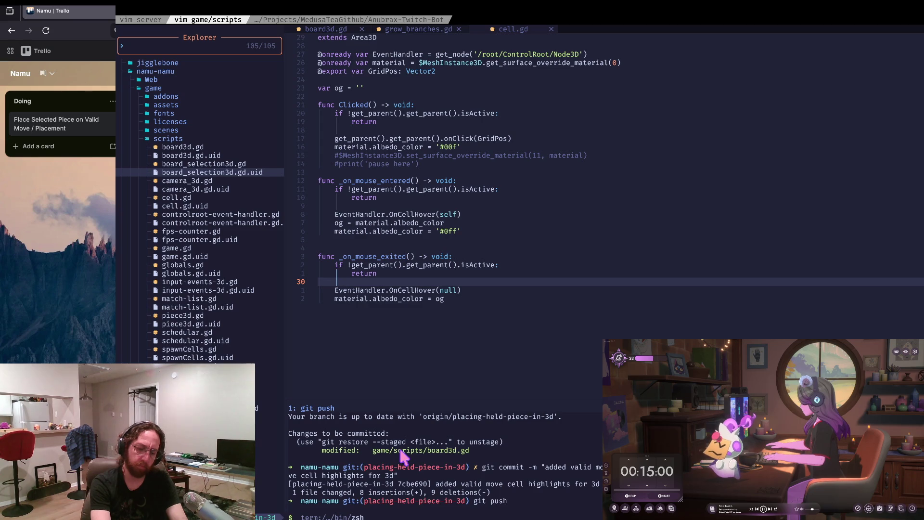
type("clear")
key("Return")
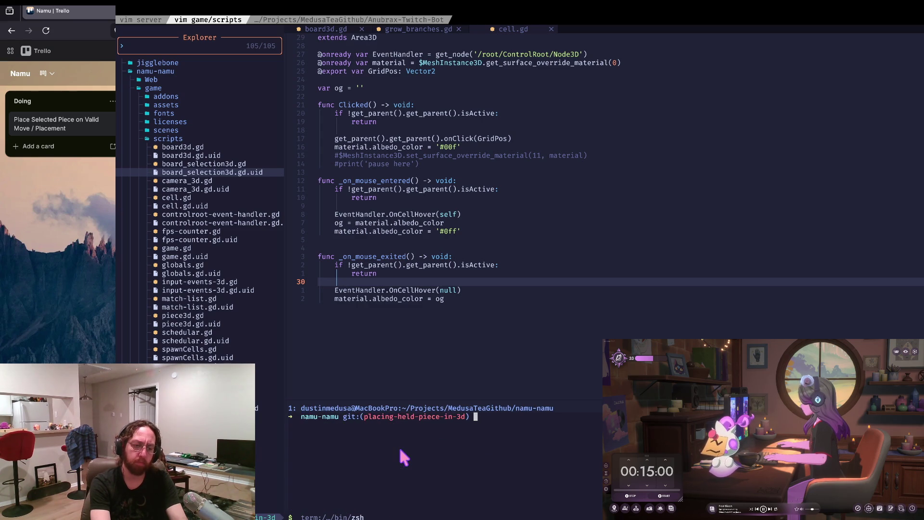
key("super+Tab")
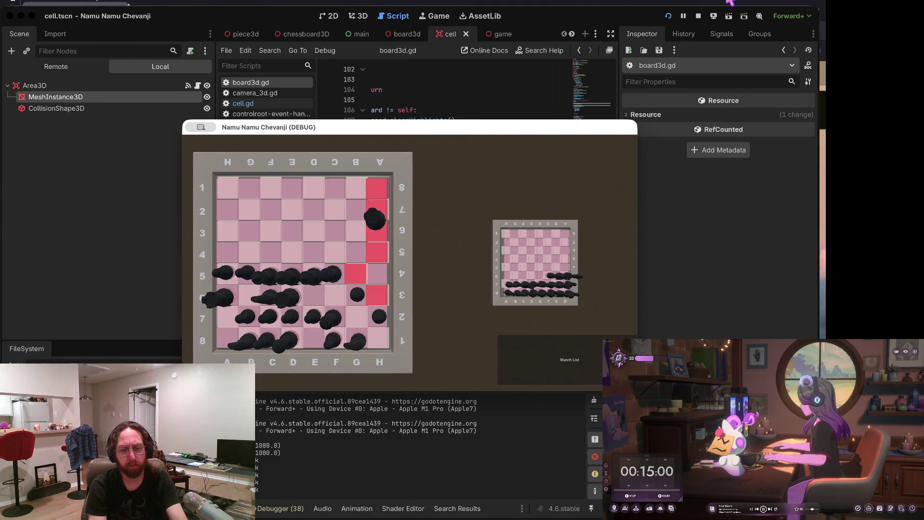
left_click(698, 16)
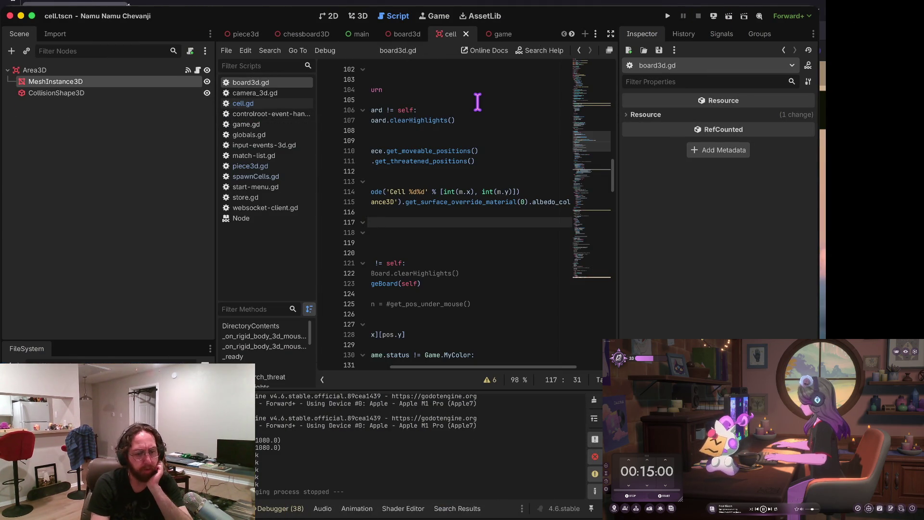
key("super+Tab")
key("super+Tab")
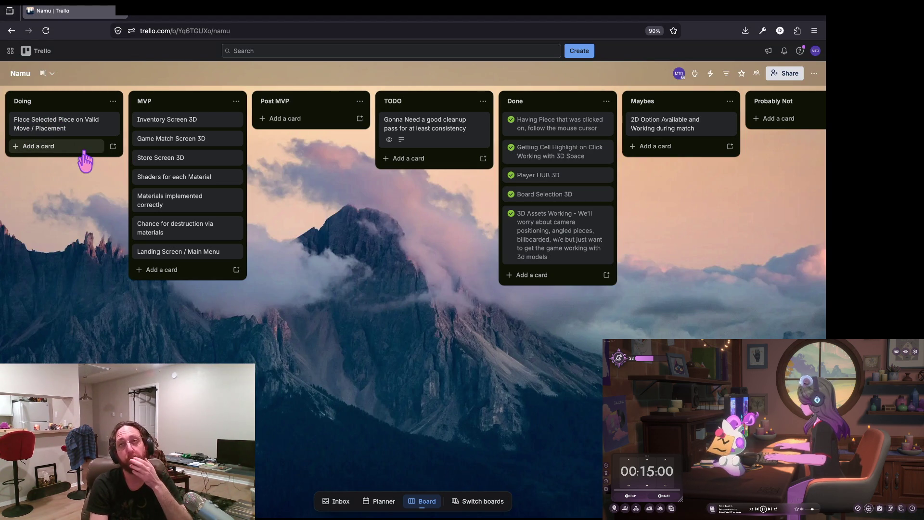
Step: Complete the 'Place Selected Piece on Valid Move / Placement' card so it moves to Done
left_click(17, 120)
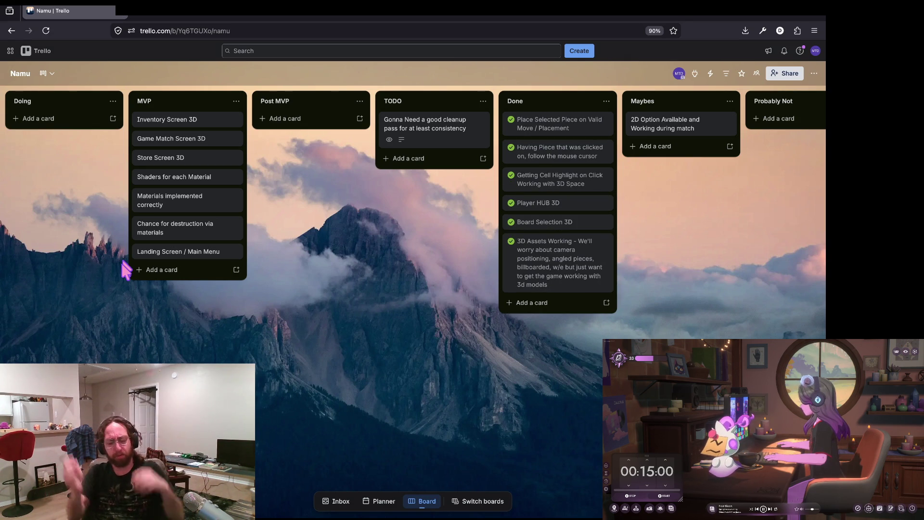
key("super+Tab")
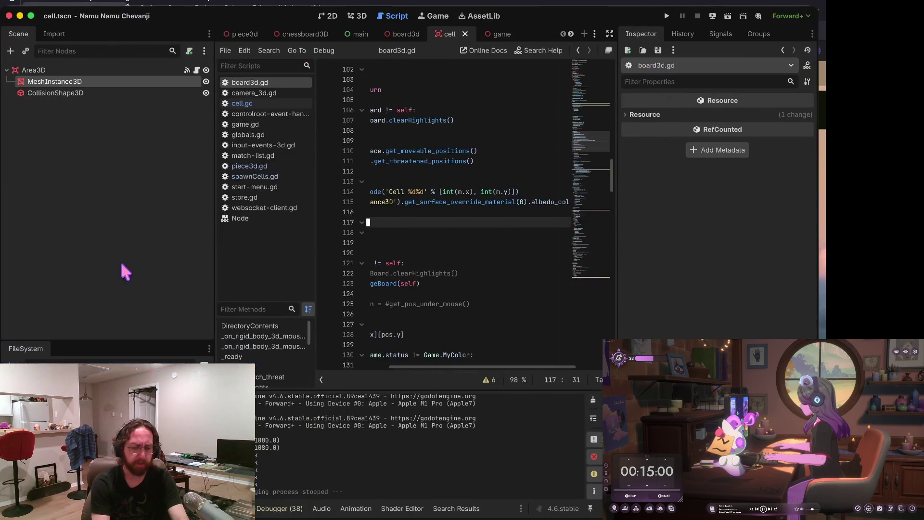
Step: Run the game again, log in, and open the left board
key("super+b")
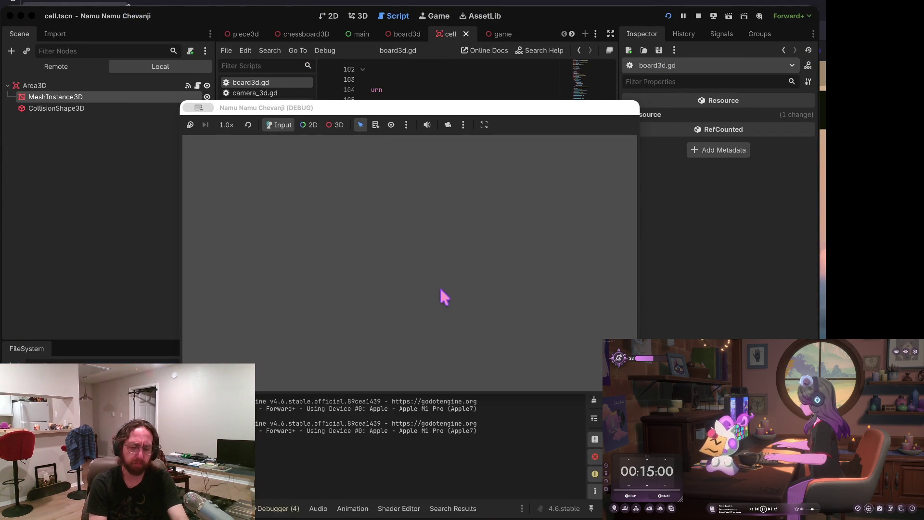
left_click(431, 282)
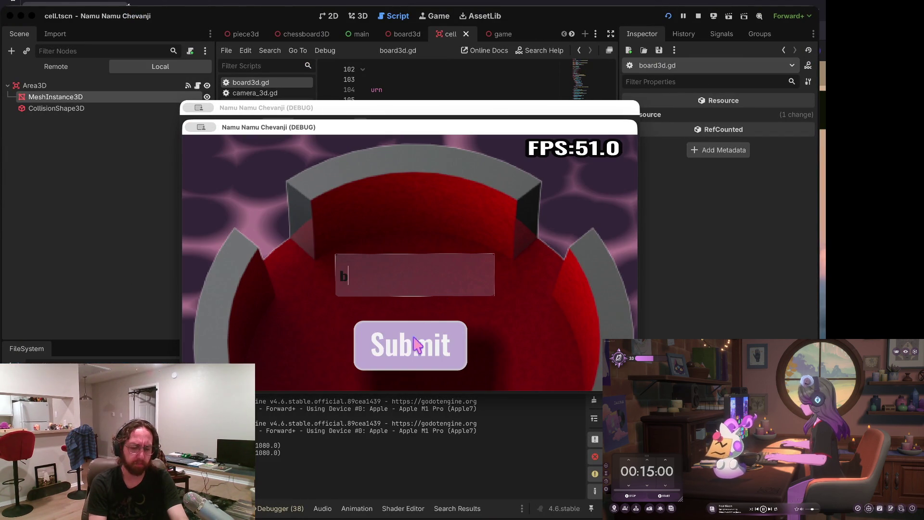
left_click(415, 339)
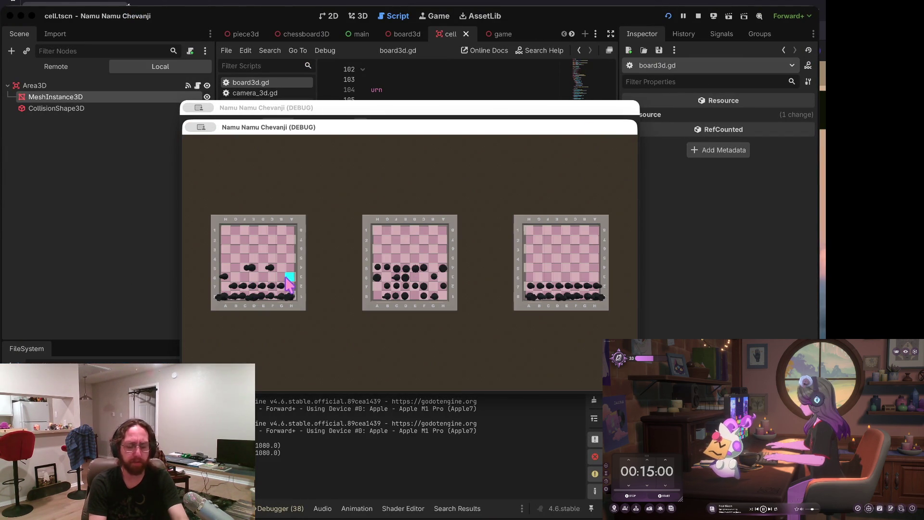
left_click(300, 284)
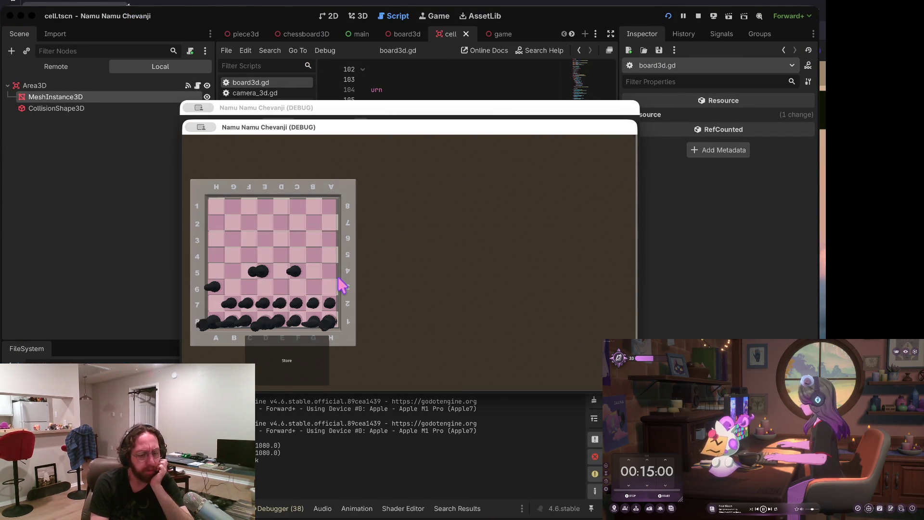
left_click(301, 353)
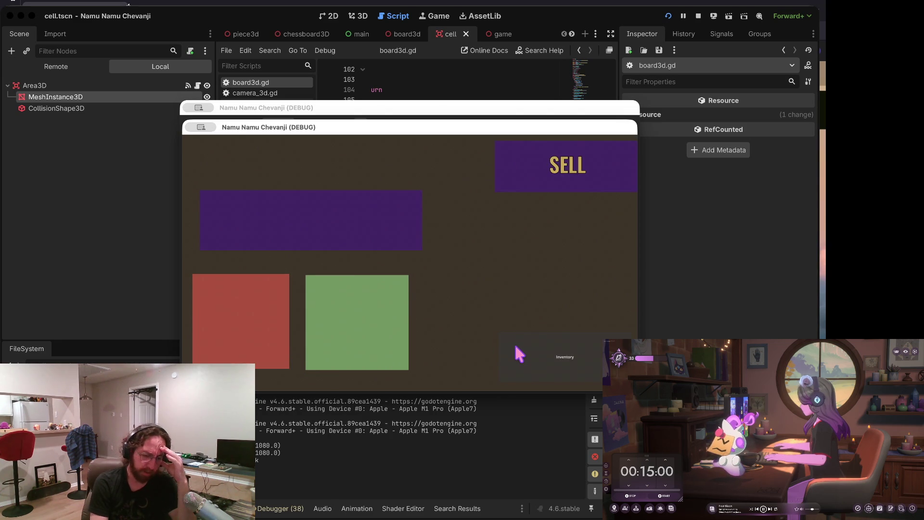
left_click(514, 343)
Step: Move the black piece from A6 to A5, pick it up again, and stop the game
left_click(224, 294)
left_click(231, 277)
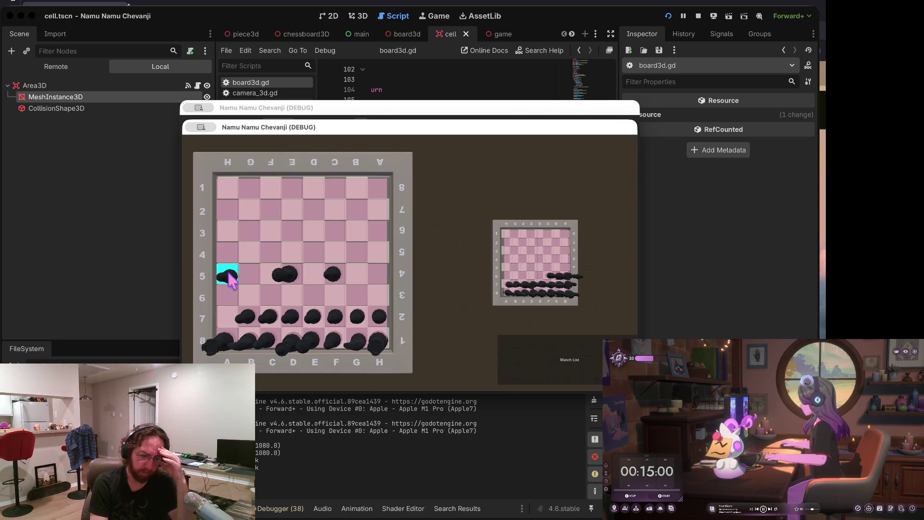
left_click(236, 271)
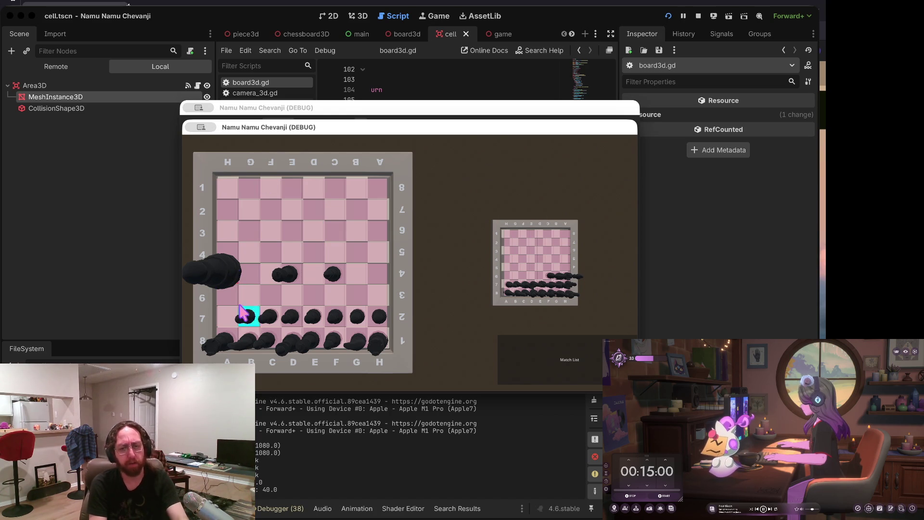
left_click(698, 16)
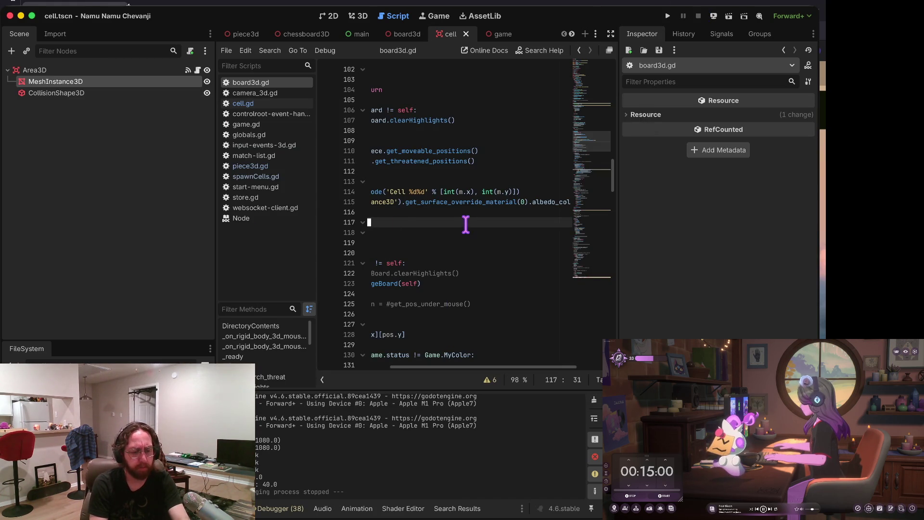
Step: Widen the script editor on both sides by dragging the dock splitters
left_click_drag(217, 222, 116, 222)
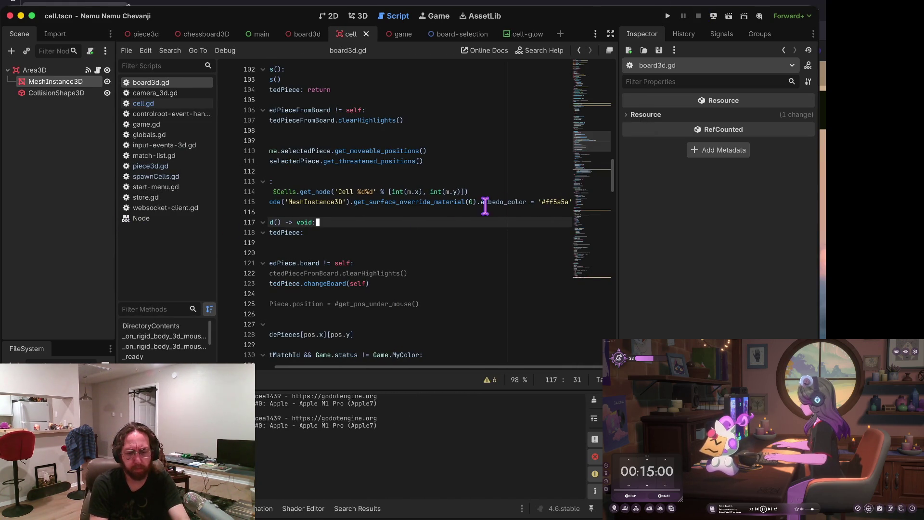
left_click_drag(622, 197, 709, 204)
left_click(514, 212)
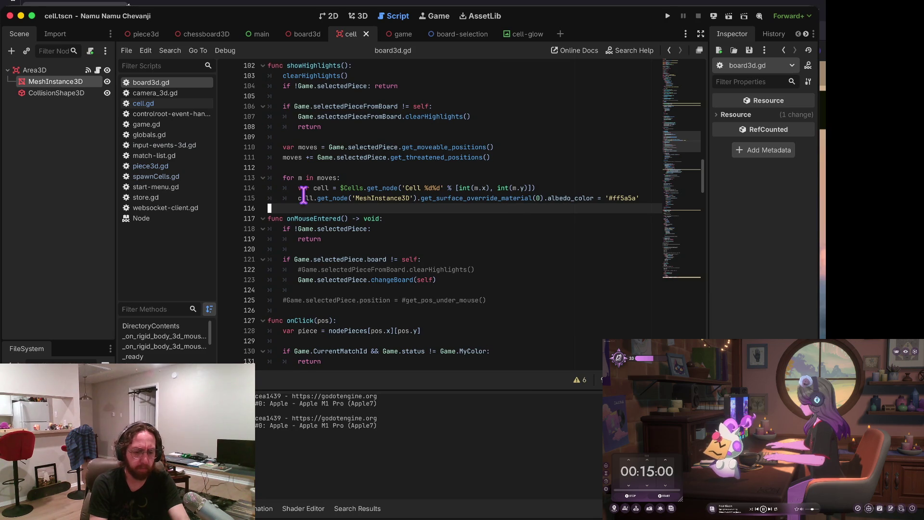
mouse_move(336, 273)
left_mouse_down()
mouse_move(337, 263)
mouse_move(369, 264)
left_mouse_up()
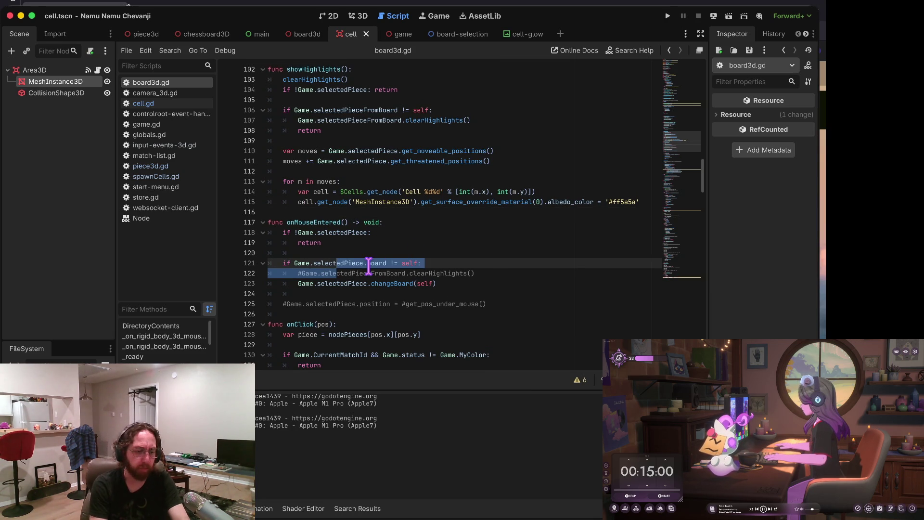
Step: Inspect piece3d.gd's move code, then return to board3d.gd's dropPiece logic
left_click(169, 165)
scroll(476, 221, "up", 10)
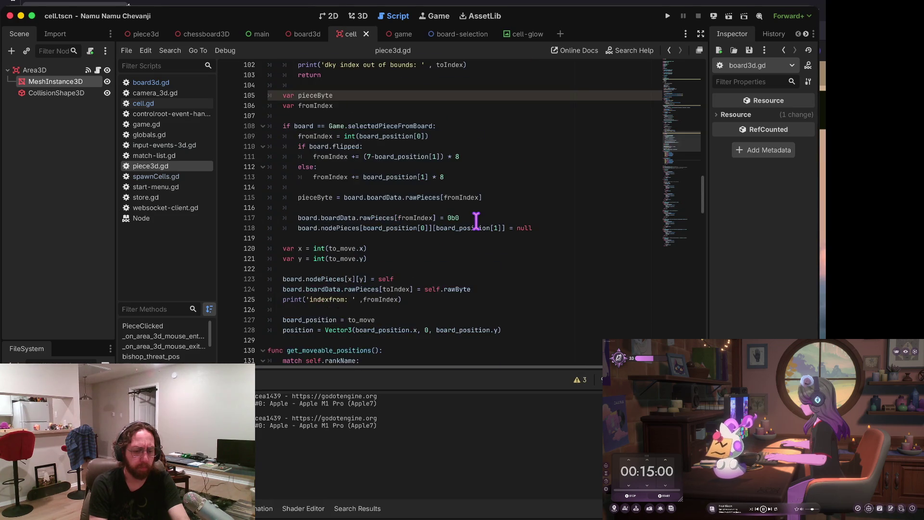
left_click(476, 221)
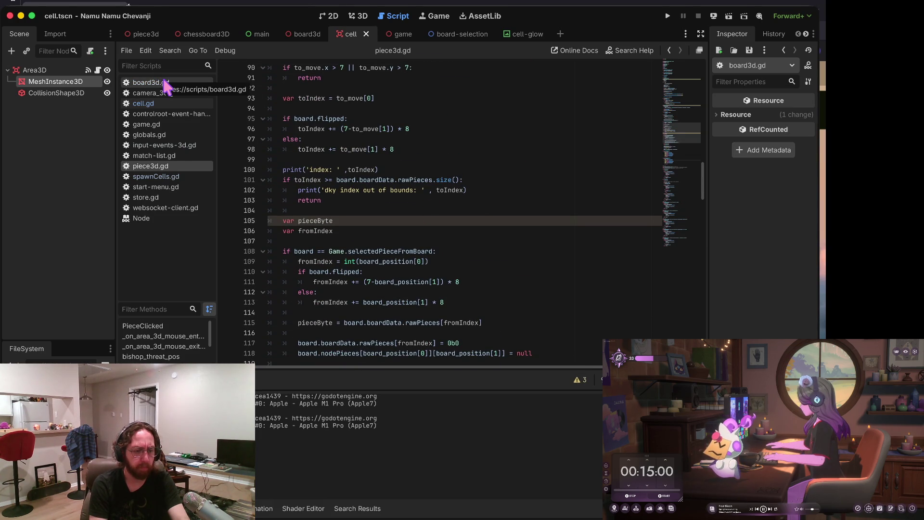
left_click(166, 84)
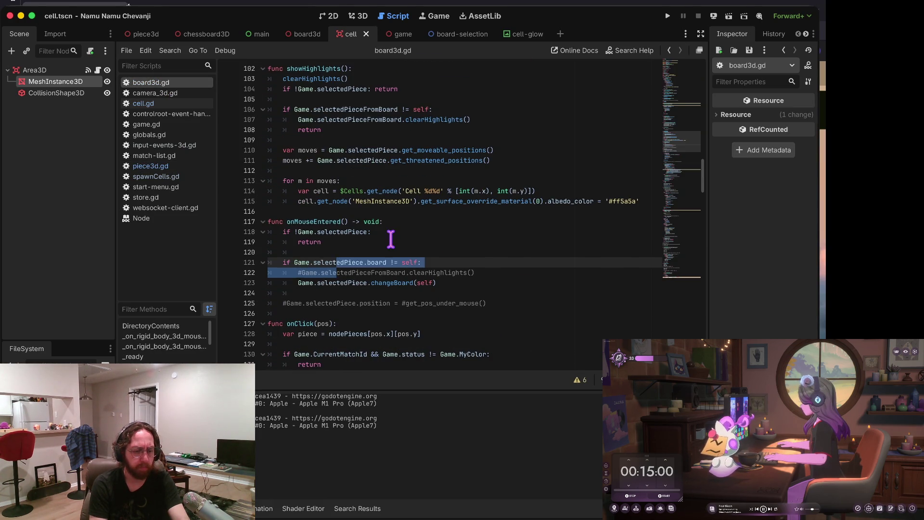
scroll(387, 248, "down", 7)
scroll(386, 252, "down", 4)
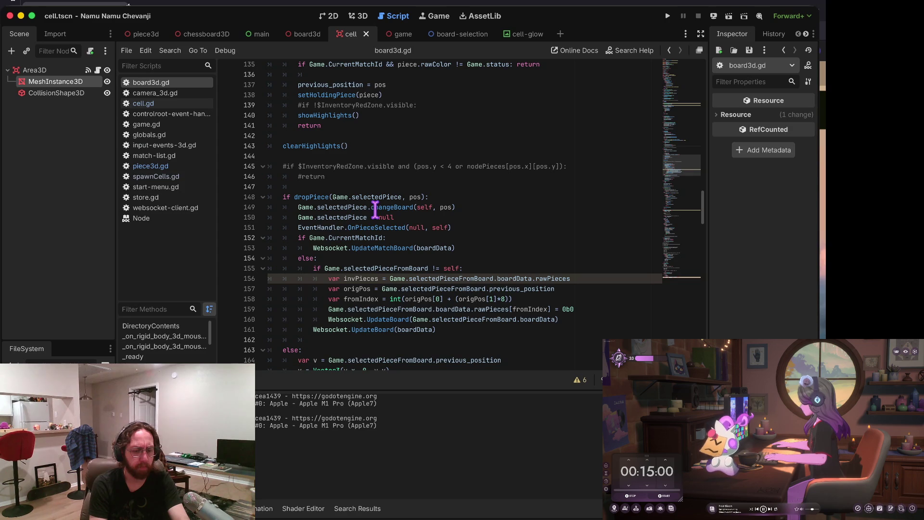
scroll(370, 215, "down", 1)
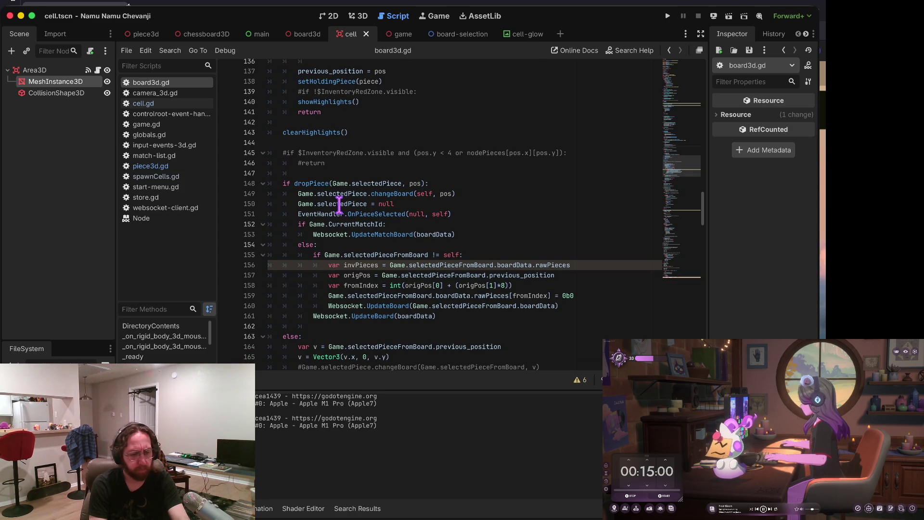
left_click_drag(379, 222, 378, 216)
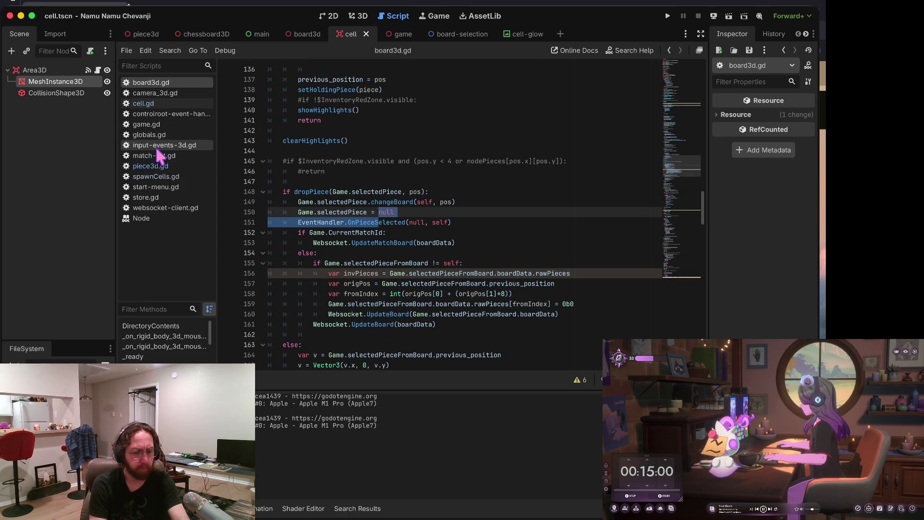
left_click(452, 223)
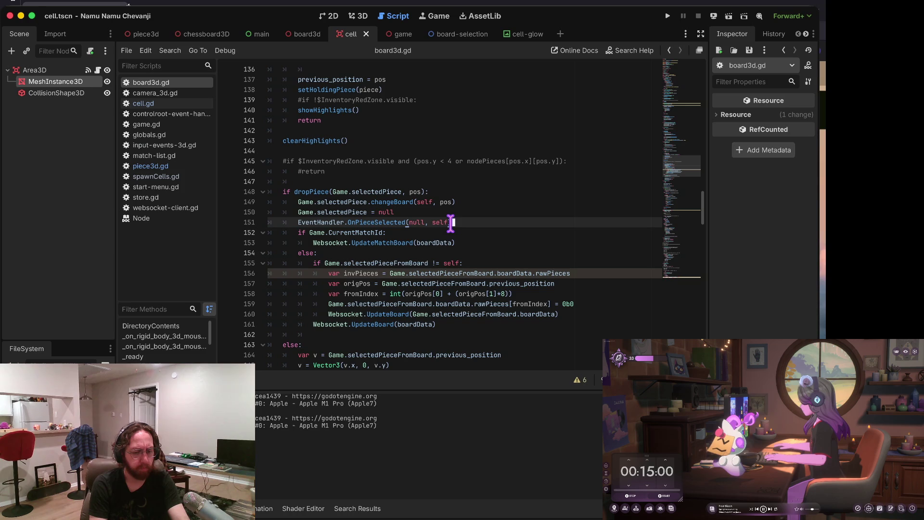
left_click(445, 201)
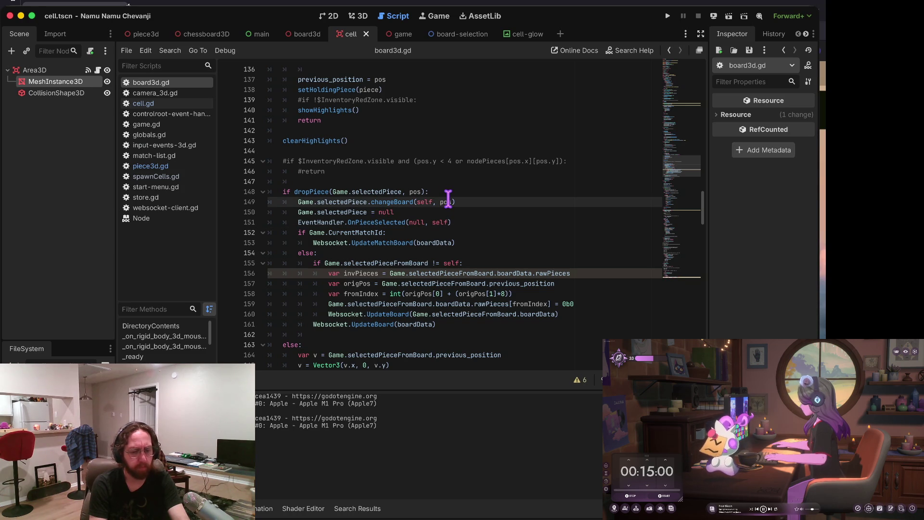
triple_click(392, 200)
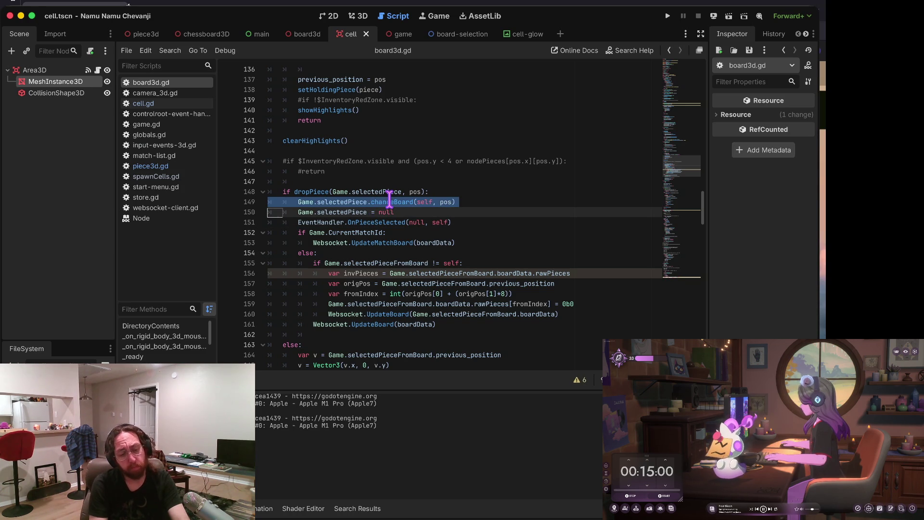
left_click(485, 201)
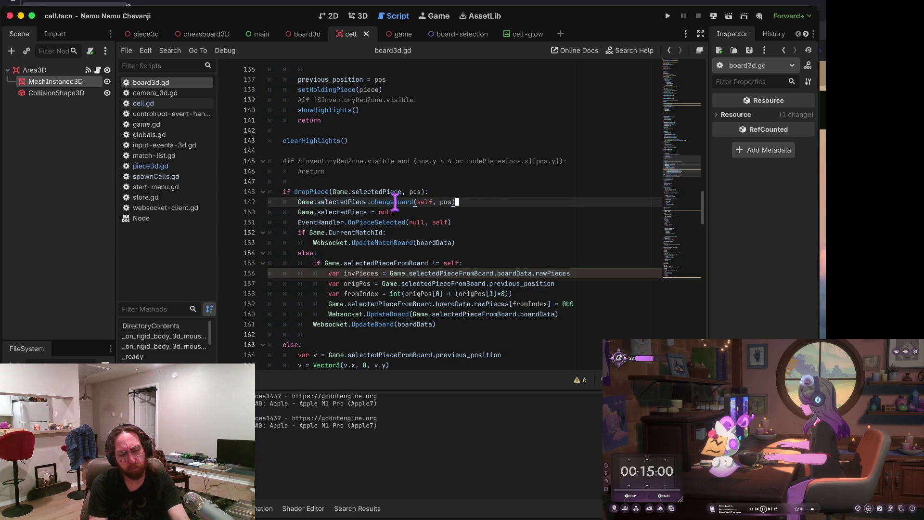
left_click(396, 220)
left_click(402, 202)
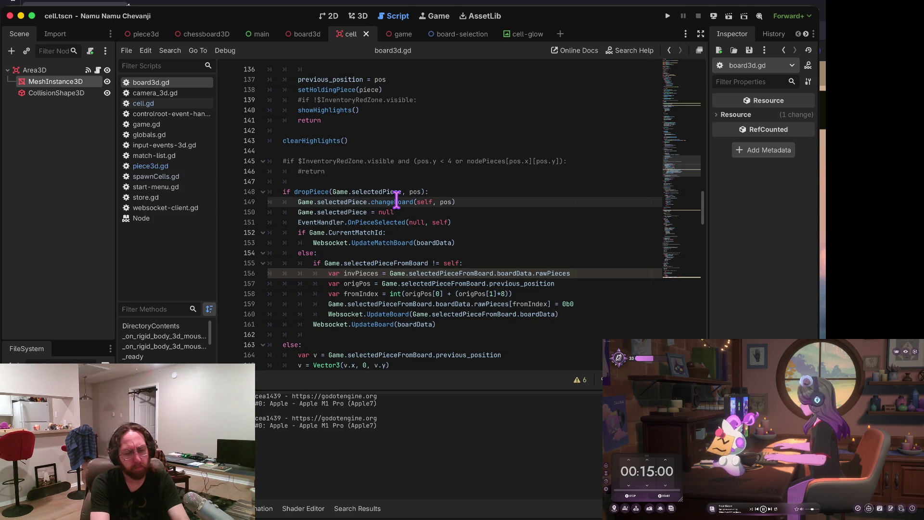
key("Down")
key("Down")
key("End")
Step: Move OnPieceSelected above changeBoard, then playtest by moving the black A5 piece toward A2
key("alt+Up")
key("alt+Up")
key("super+b")
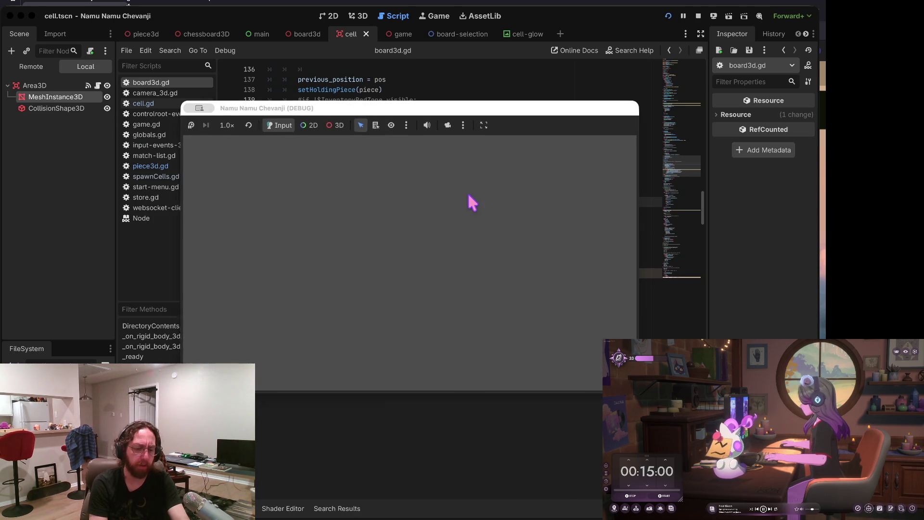
left_click(415, 284)
left_click(405, 332)
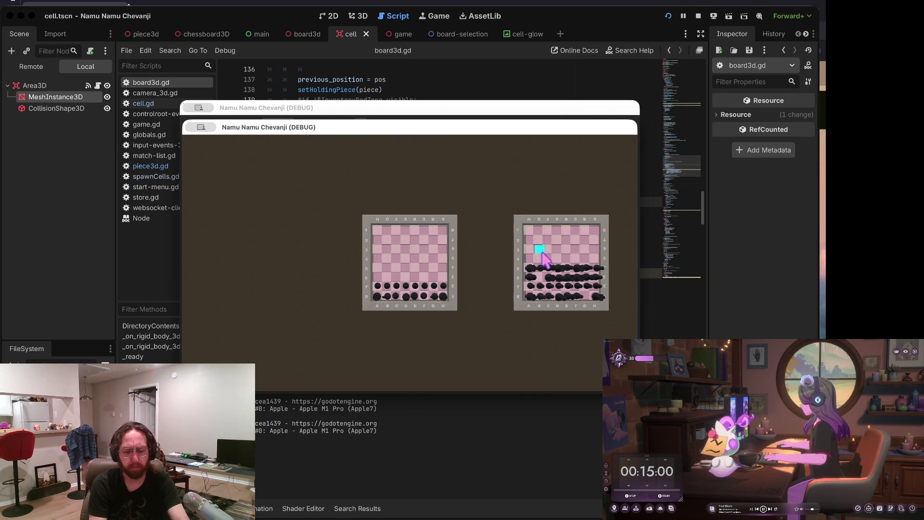
left_click(324, 359)
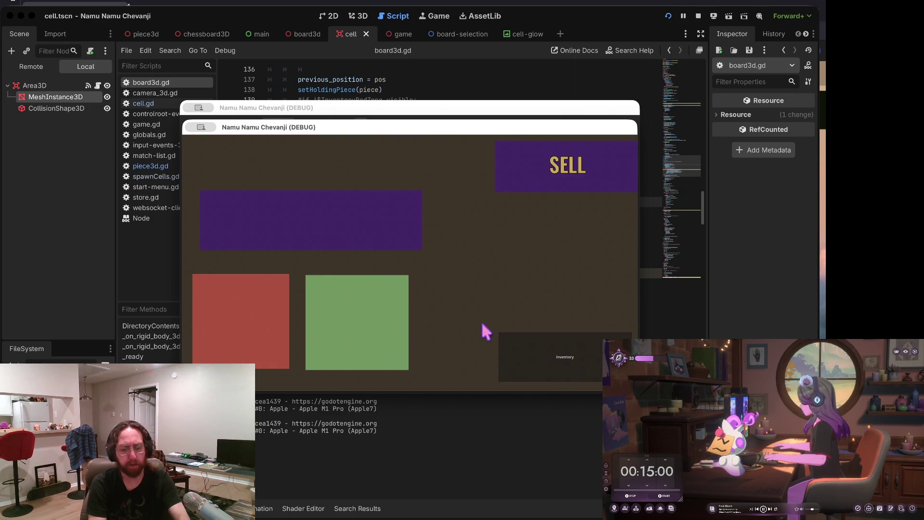
left_click(527, 345)
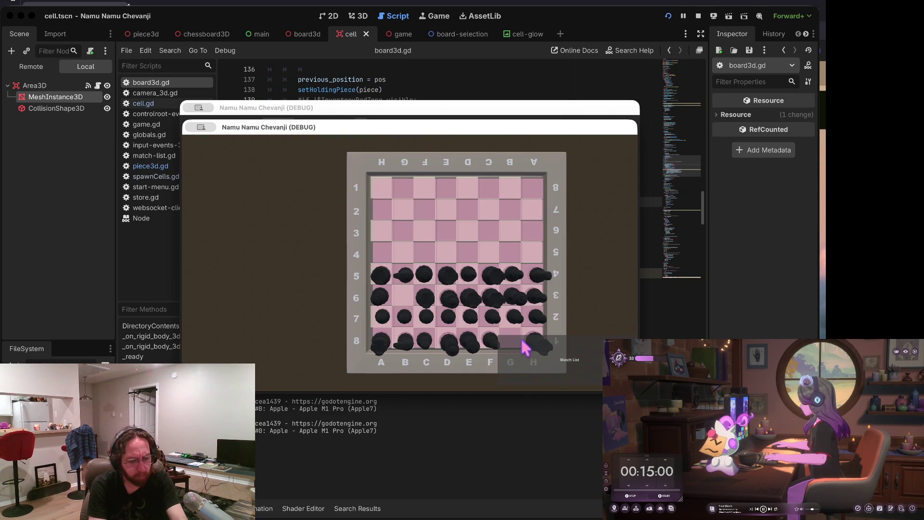
left_click(224, 278)
mouse_move(225, 281)
left_mouse_down()
mouse_move(227, 206)
mouse_move(253, 210)
mouse_move(230, 208)
left_mouse_up()
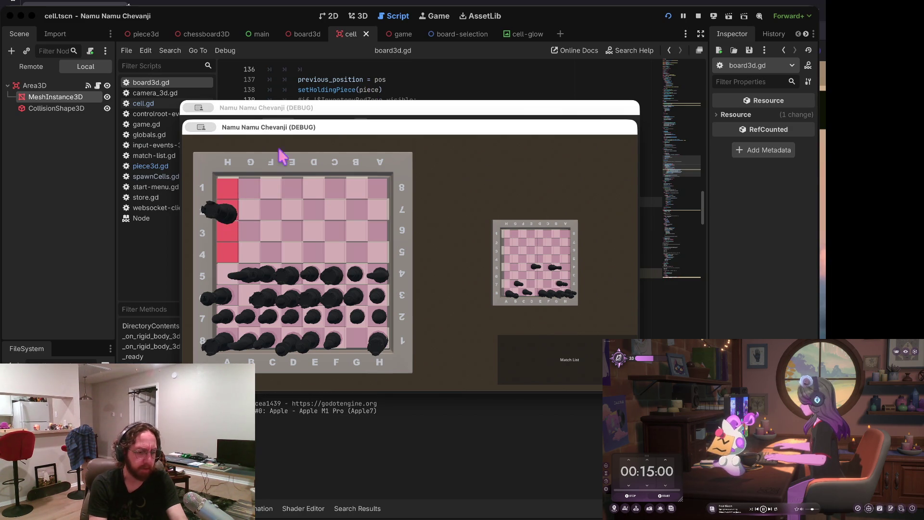
left_click(696, 16)
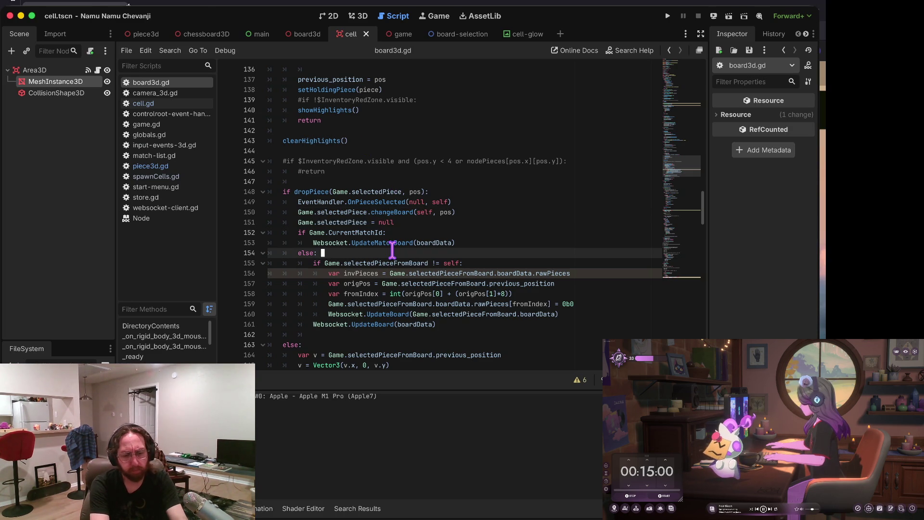
Step: Navigate board3d.gd from dropPiece up to the clearHighlights function
key("Down")
key("Down")
key("Down")
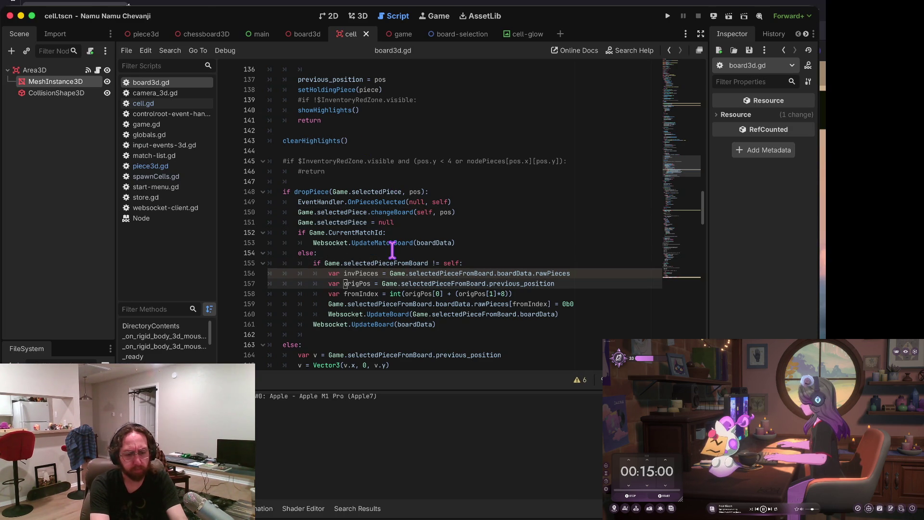
key("Down")
key("Down")
key("Down")
key("Down")
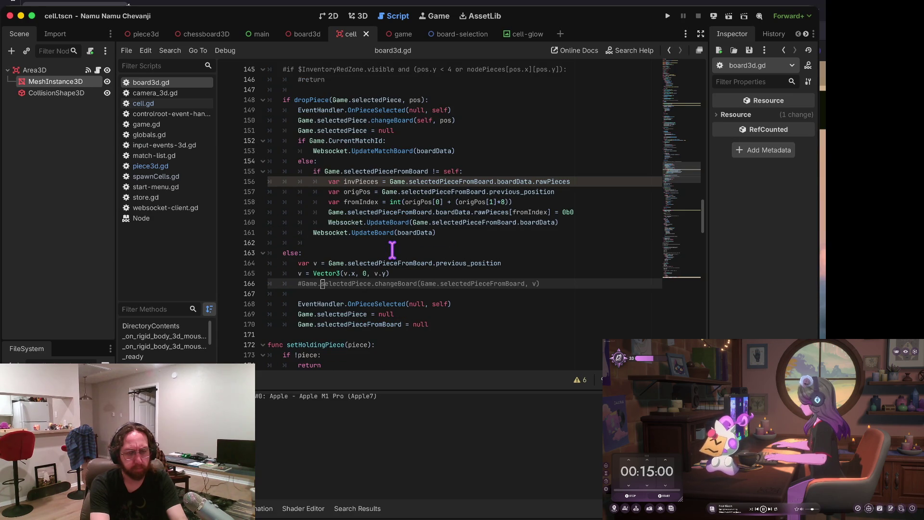
key("Up")
key("Up")
key("Up")
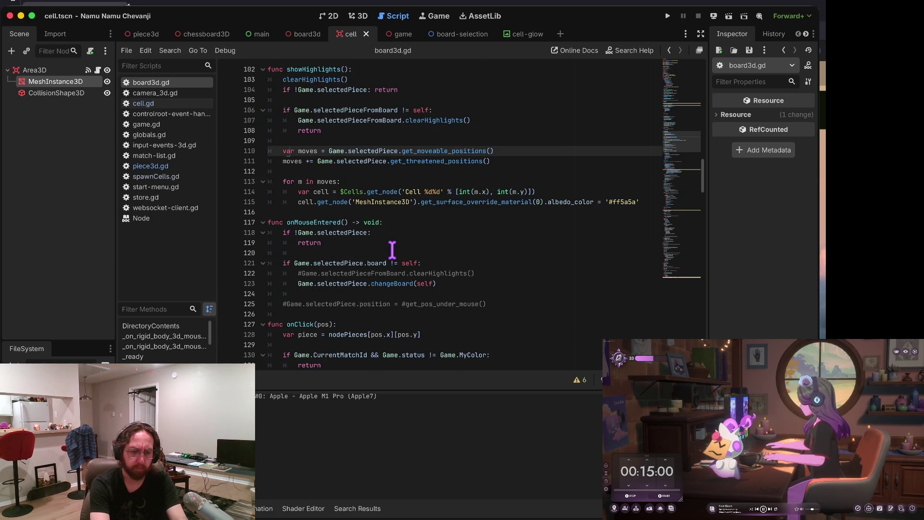
key("Up")
key("Up")
key("Up")
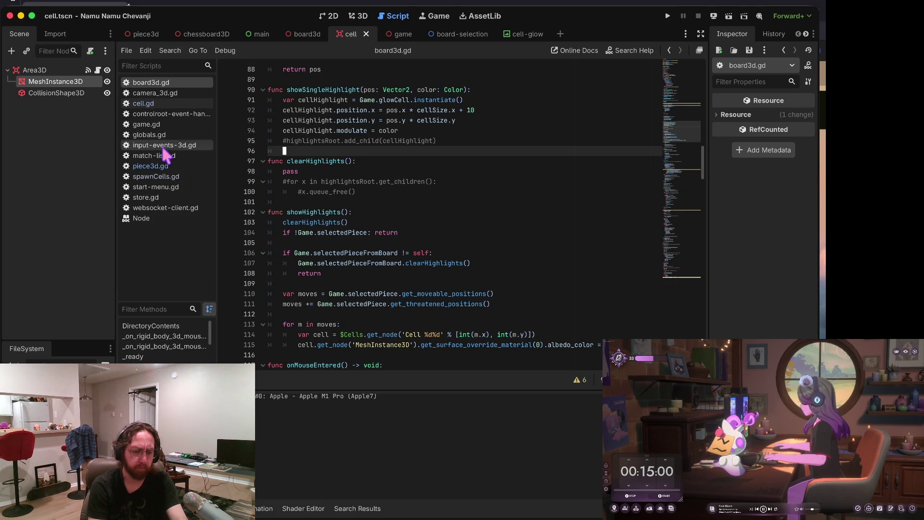
scroll(364, 205, "down", 8)
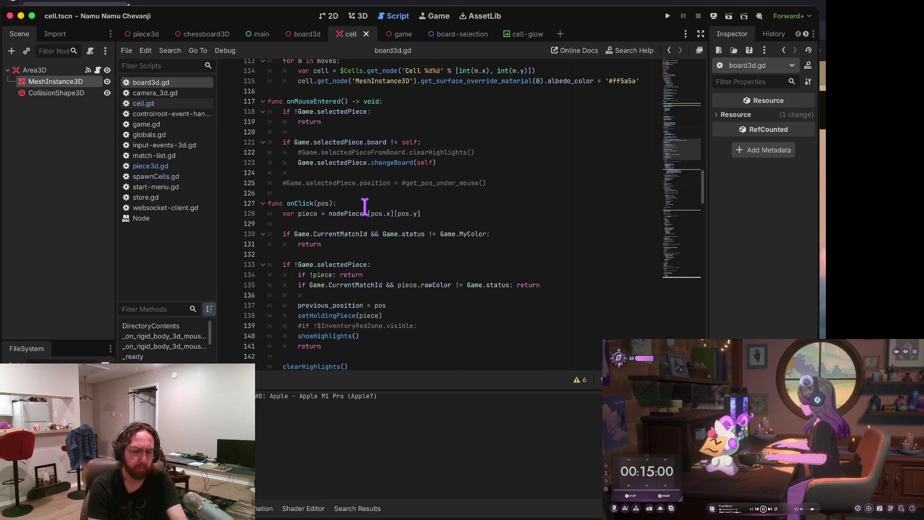
scroll(365, 206, "up", 7)
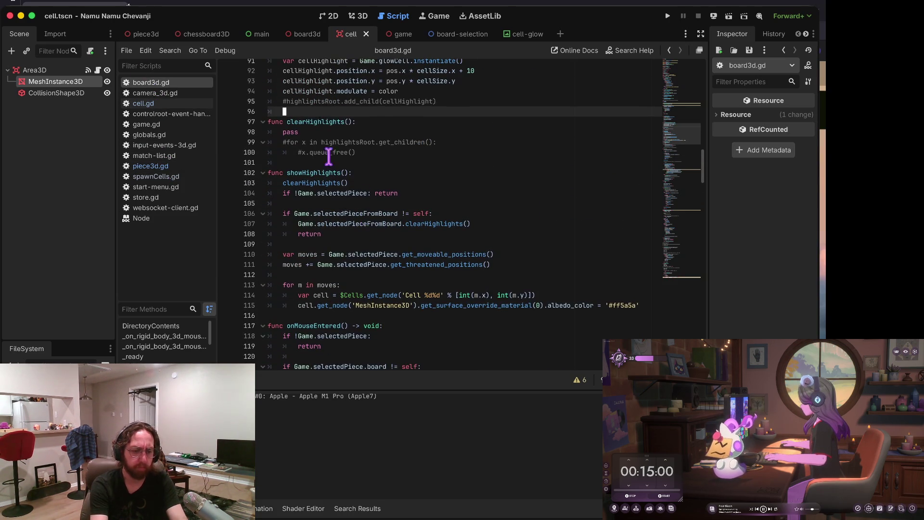
left_click_drag(322, 161, 321, 149)
left_click(415, 141)
Step: Delete the pass line, uncomment the loop, and make it iterate over highlightedCells
key("ctrl+shift+k")
key("ctrl+k")
key("shift+End")
key("BackSpace")
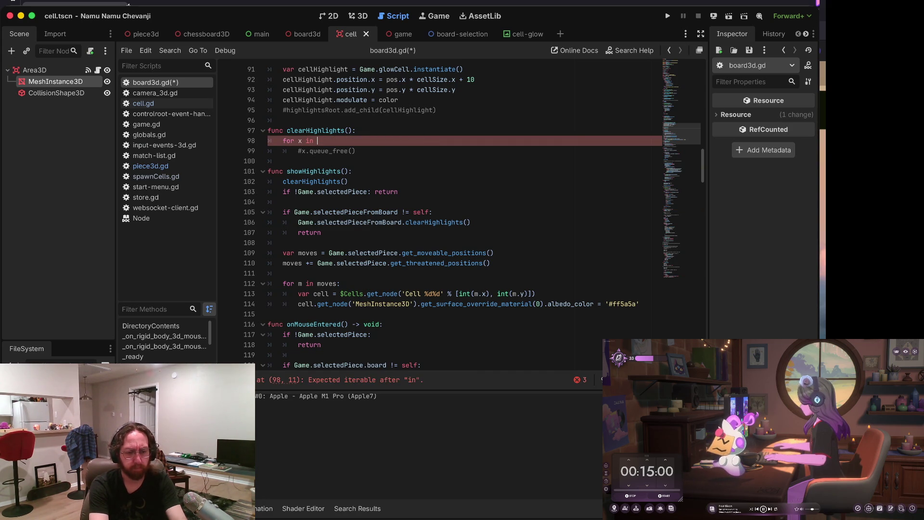
type("hight")
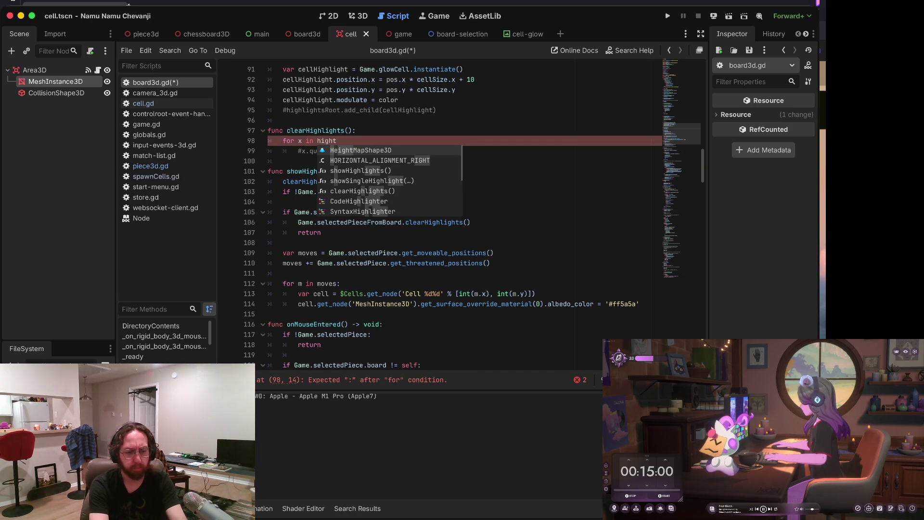
key("BackSpace")
type("lightedC")
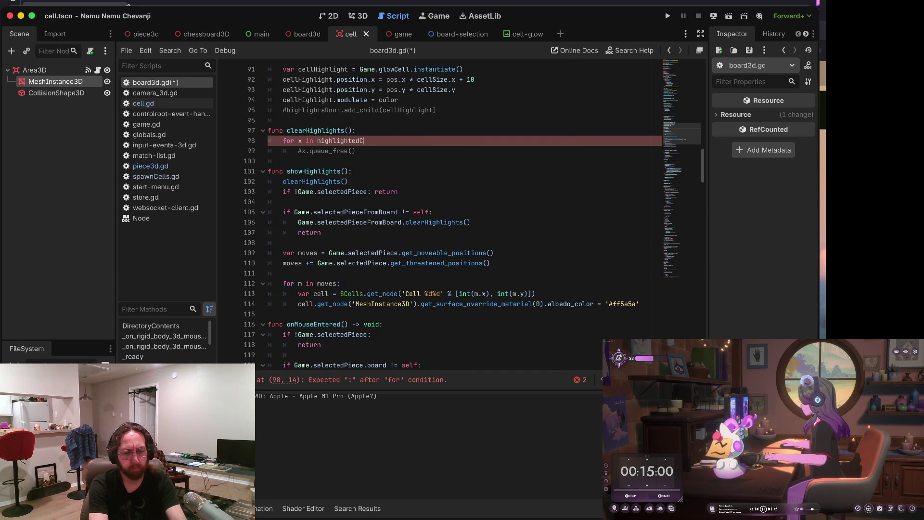
type("ells:")
key("Down")
key("super+shift+k")
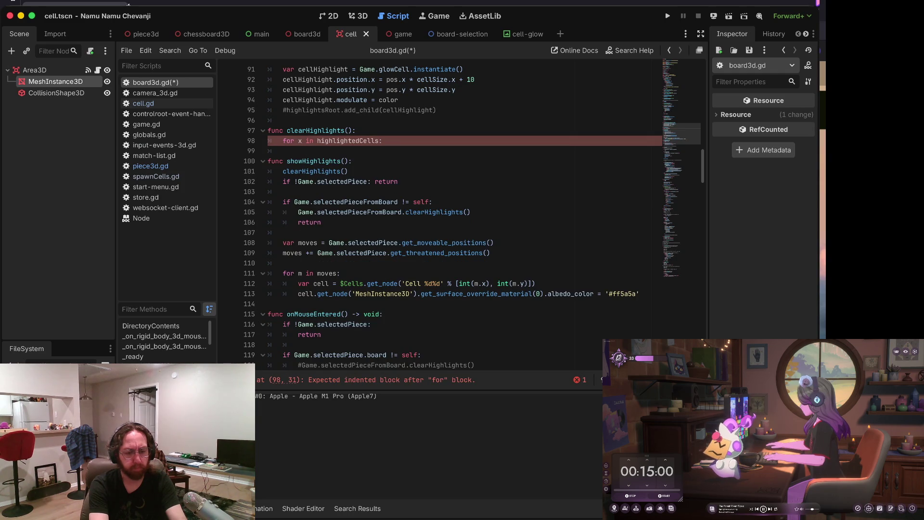
Step: Paste the albedo_color assignment line into the loop body and strip its red colour value
key("Down")
key("Down")
key("Down")
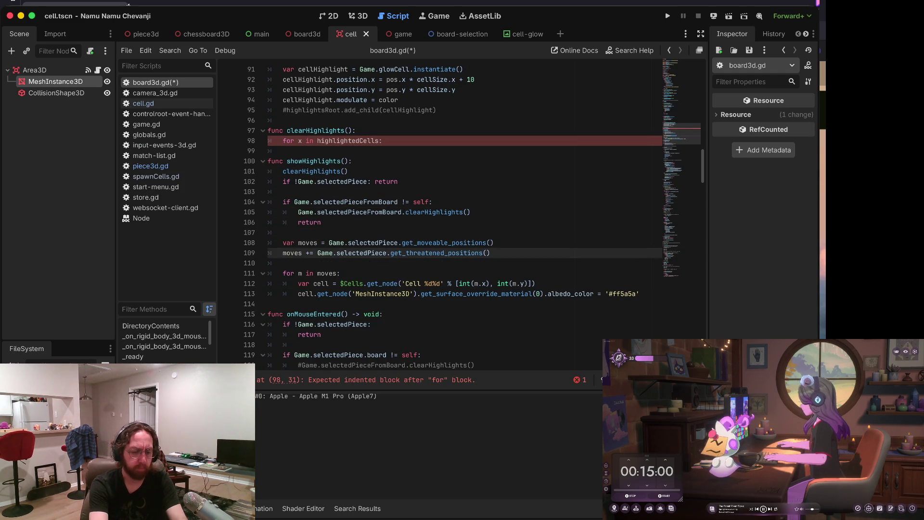
key("Down")
key("Down")
key("Up")
key("Up")
key("Up")
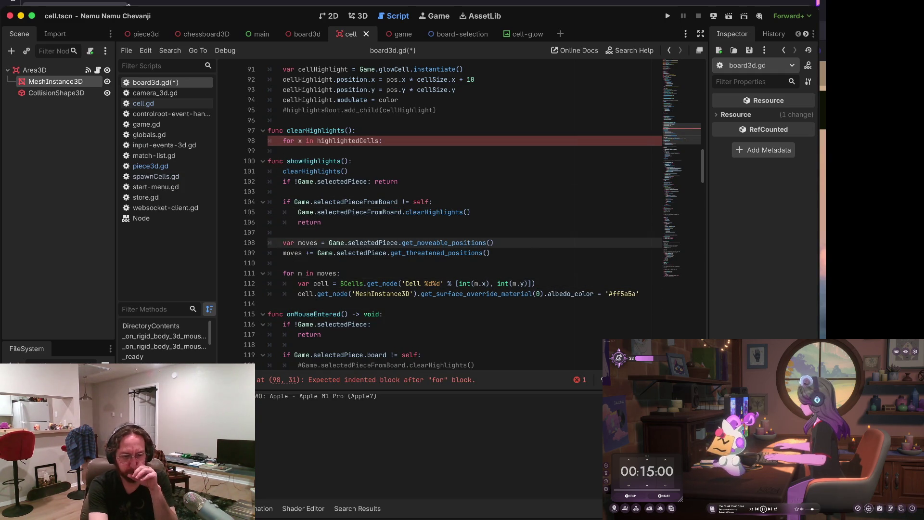
key("Up")
key("Up")
key("Up")
type("cell.get_node('MeshInstance3D').get_surface_override_material(0).albedo_color = '#ff5a5a'")
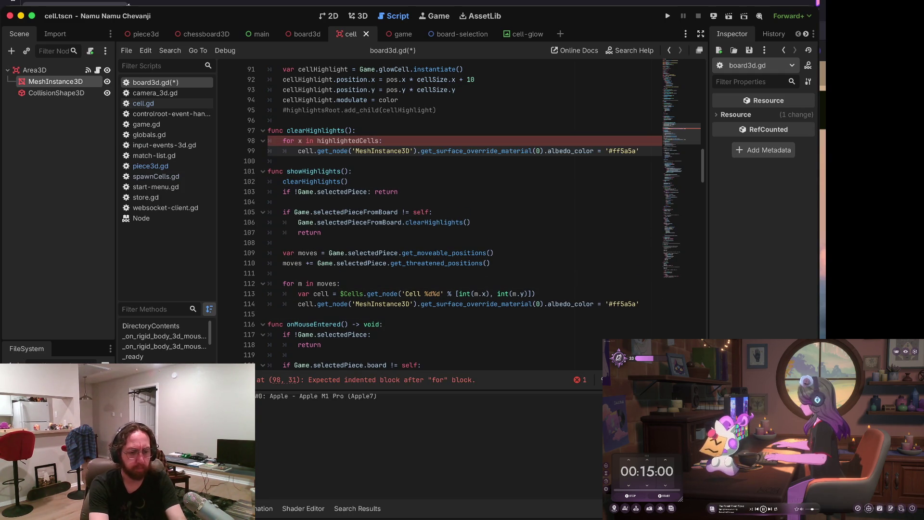
key("Up")
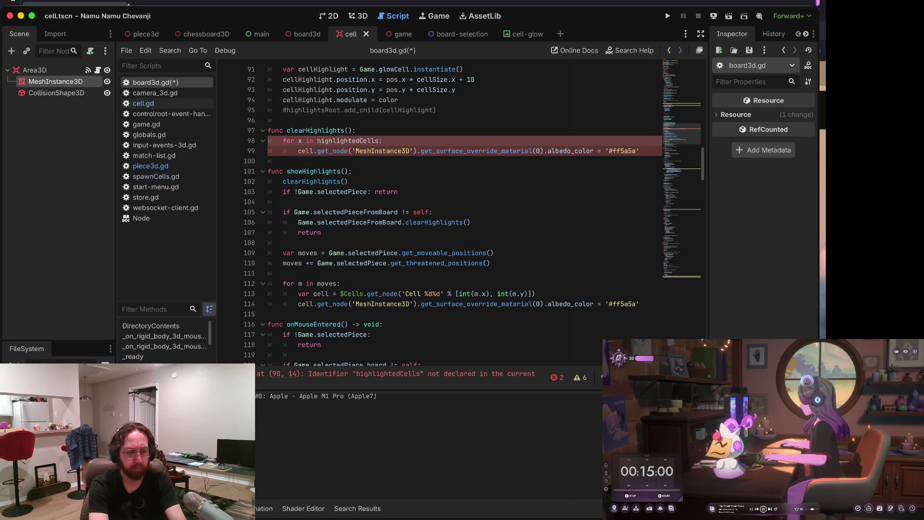
key("BackSpace")
key("BackSpace")
type("cell")
key("Down")
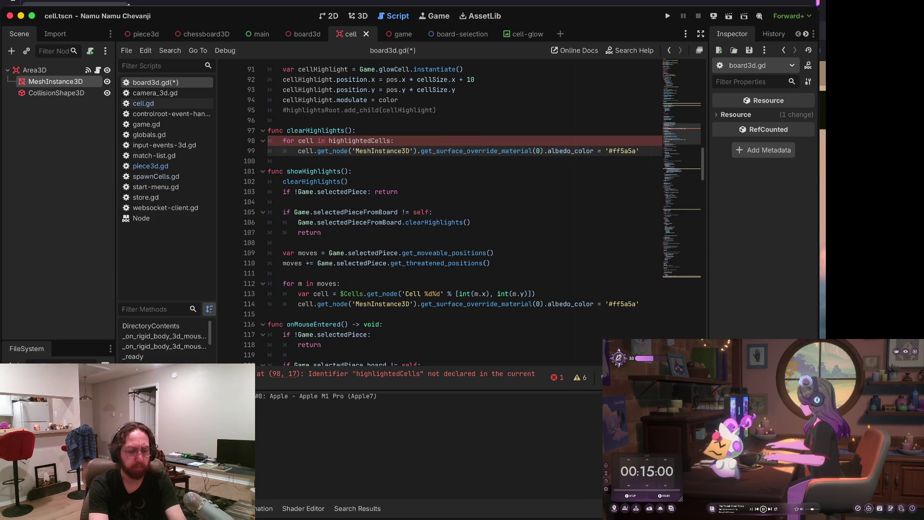
key("BackSpace")
key("BackSpace")
key("BackSpace")
key("BackSpace")
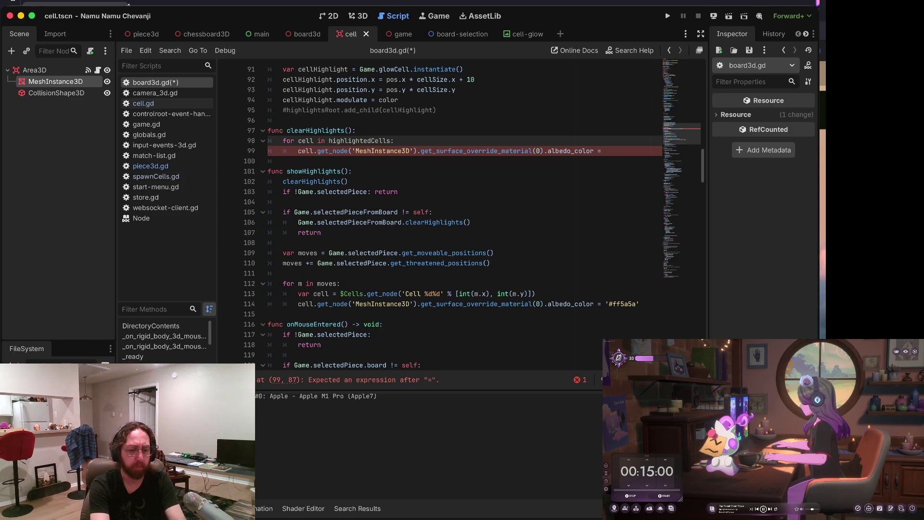
key("BackSpace")
key("BackSpace")
key("BackSpace")
Step: Name the loop variable x, set x.cell's albedo_color to x.ogColor, and save
left_click(318, 150)
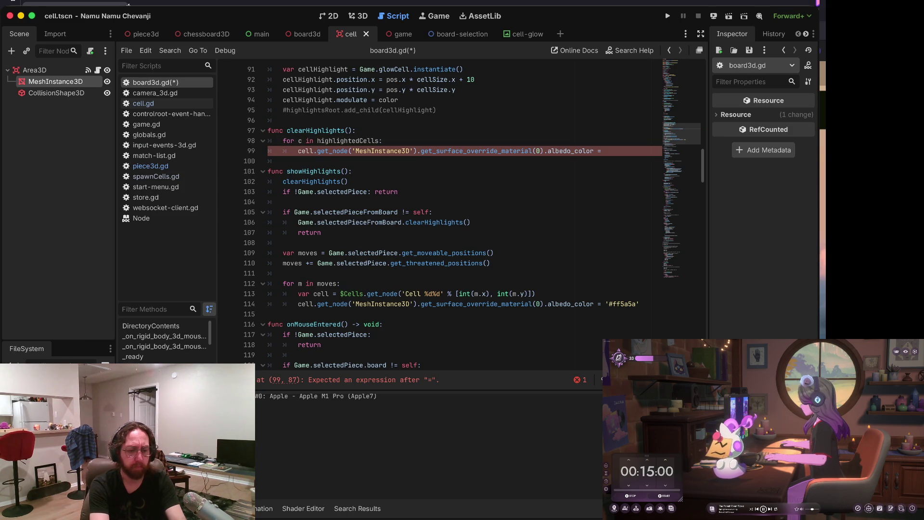
left_click(605, 151)
left_click(302, 141)
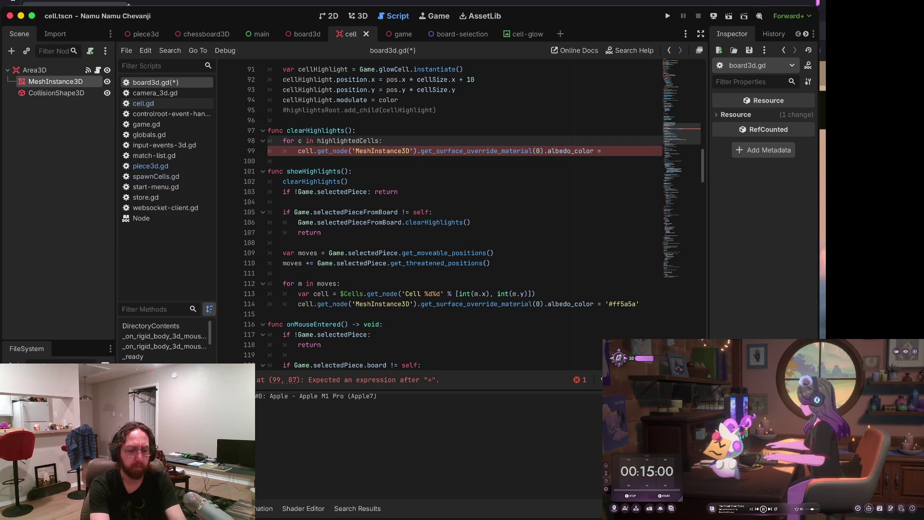
key("BackSpace")
type("x")
left_click(298, 151)
type("x.")
left_click(611, 151)
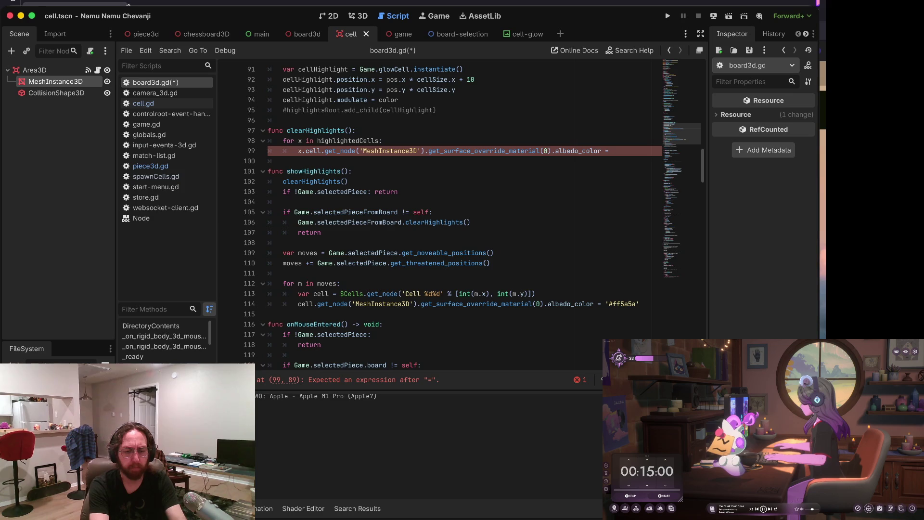
type(" x.")
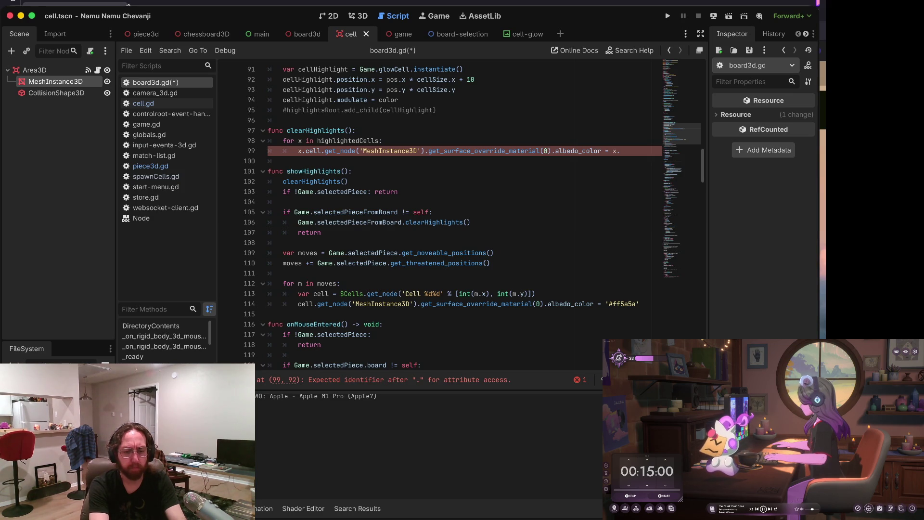
type("ogColor")
left_click(298, 151)
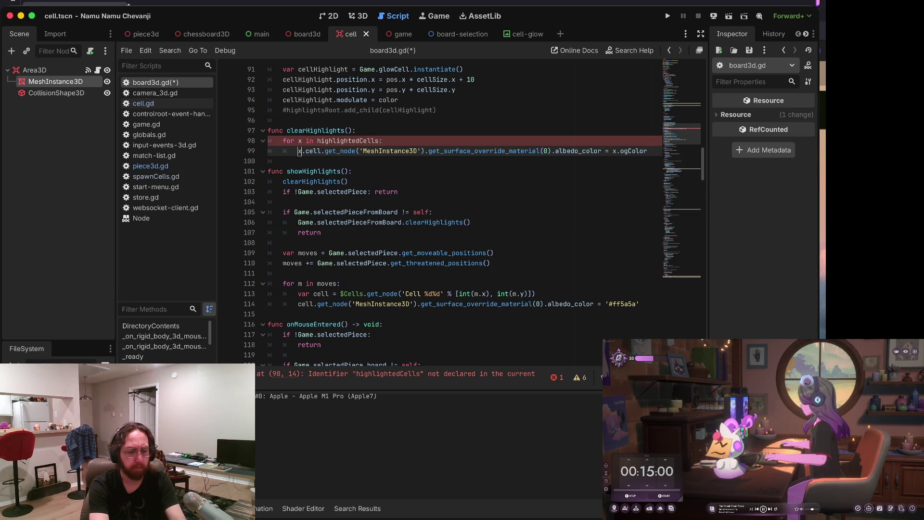
key("ctrl+s")
Step: Scroll up to the variable declarations at the top of board3d.gd
scroll(433, 212, "up", 6)
left_click(283, 151)
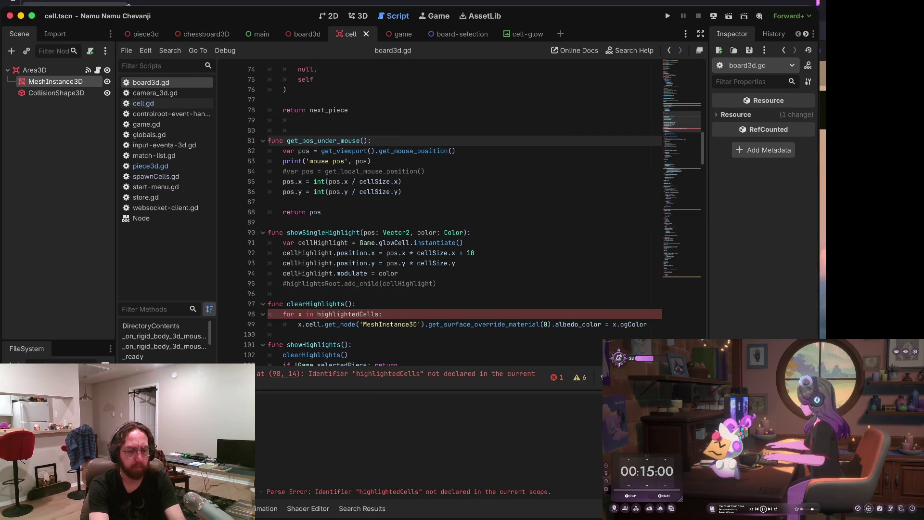
scroll(271, 150, "up", 20)
left_click(271, 151)
Step: Declare 'var highlightedCells = []' below previous_position
key("Down")
key("Down")
key("Down")
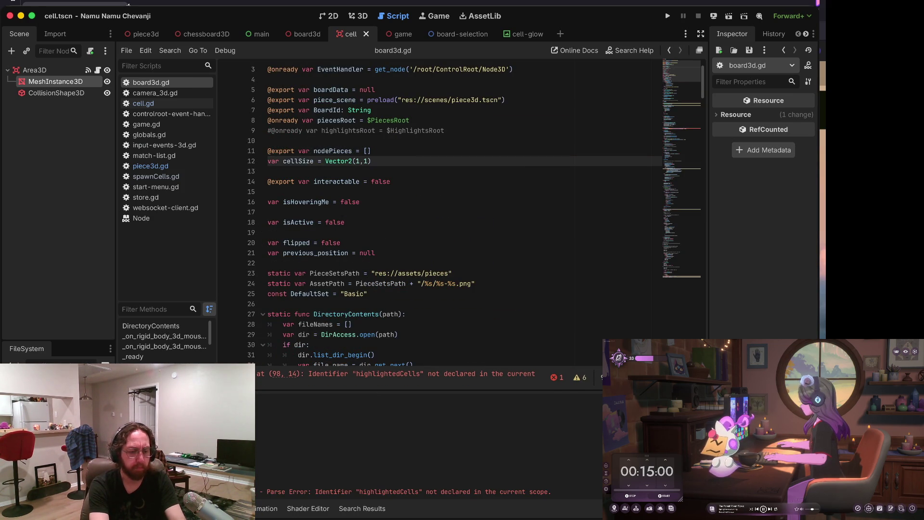
type("var hi")
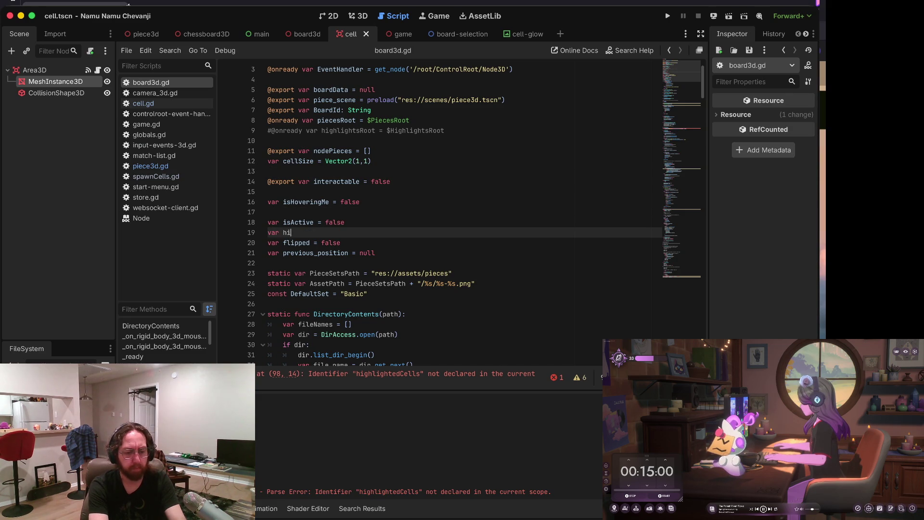
type("ghte")
type("s =")
key("alt+Down")
key("alt+Down")
key("alt+Down")
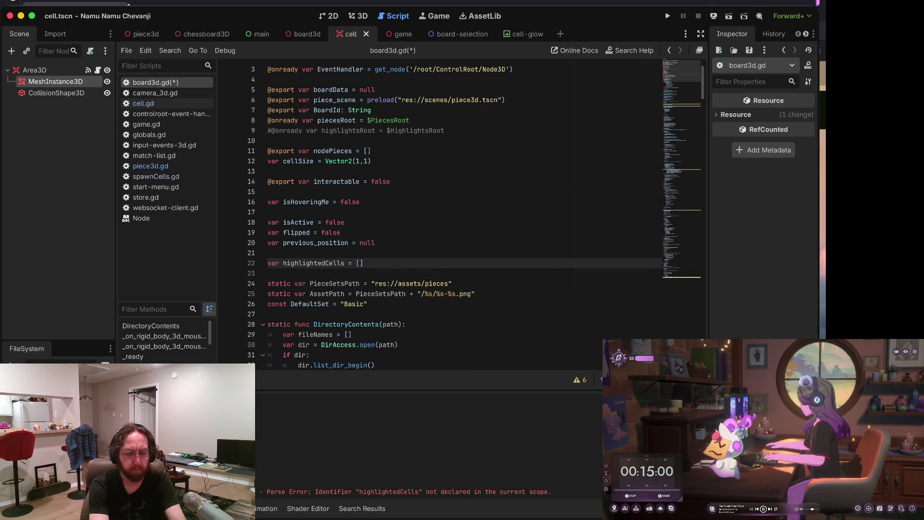
Step: Add 'highlightedCells = []' after the clearHighlights loop, save, and separate it with a blank line
left_click(316, 283)
key("Down")
key("End")
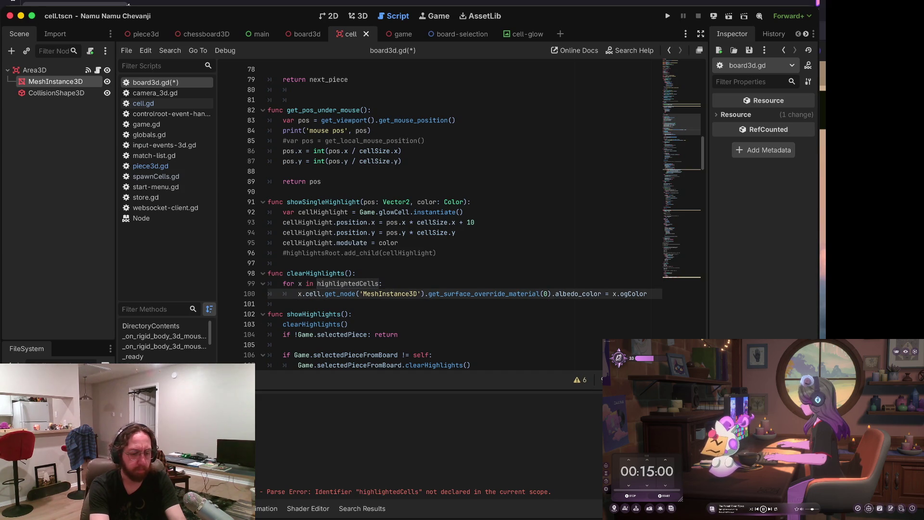
key("Return")
type("-")
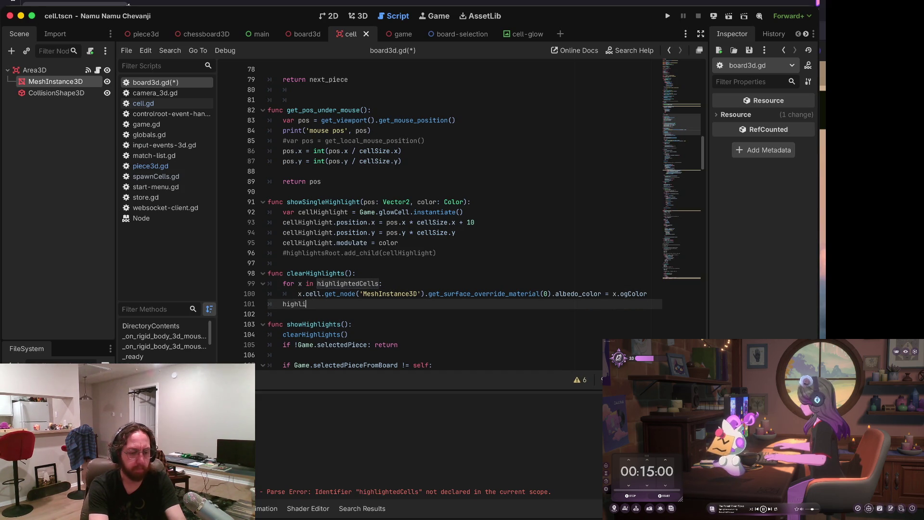
key("Return")
type("= []")
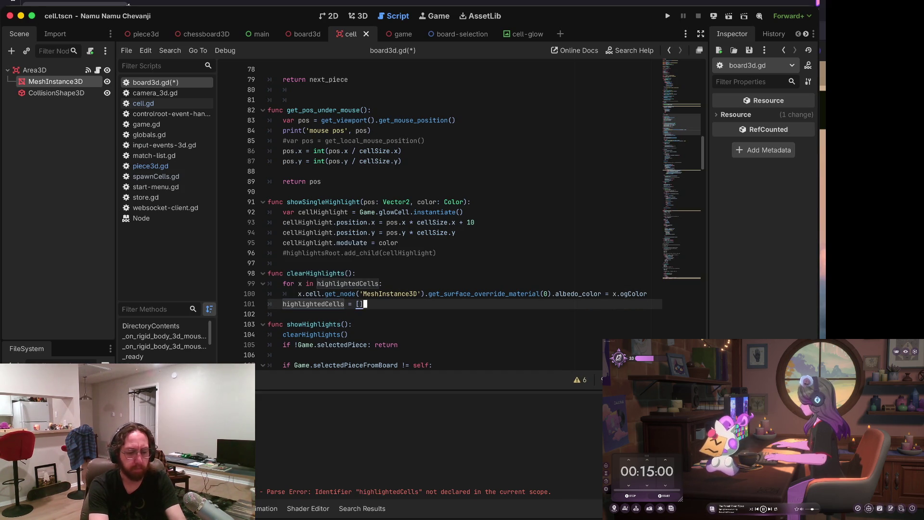
key("ctrl+s")
key("Home")
key("Return")
key("Up")
key("Up")
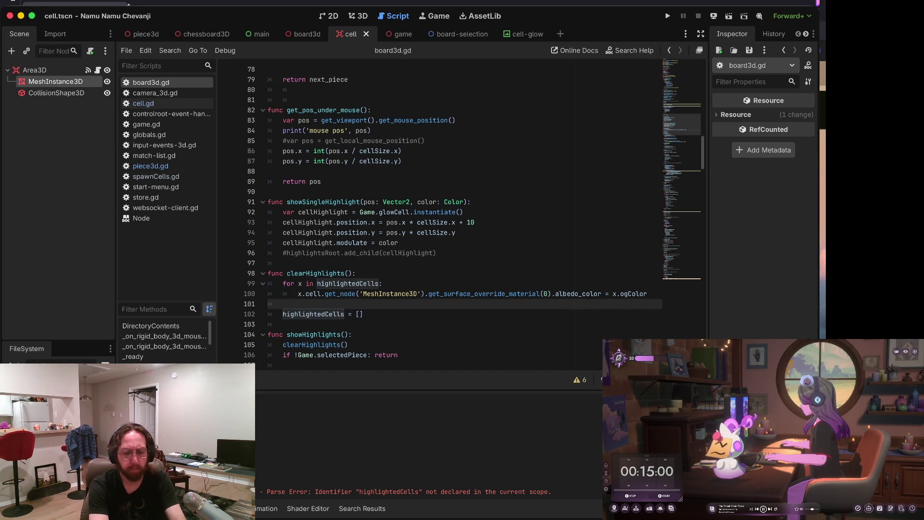
key("Right")
key("Right")
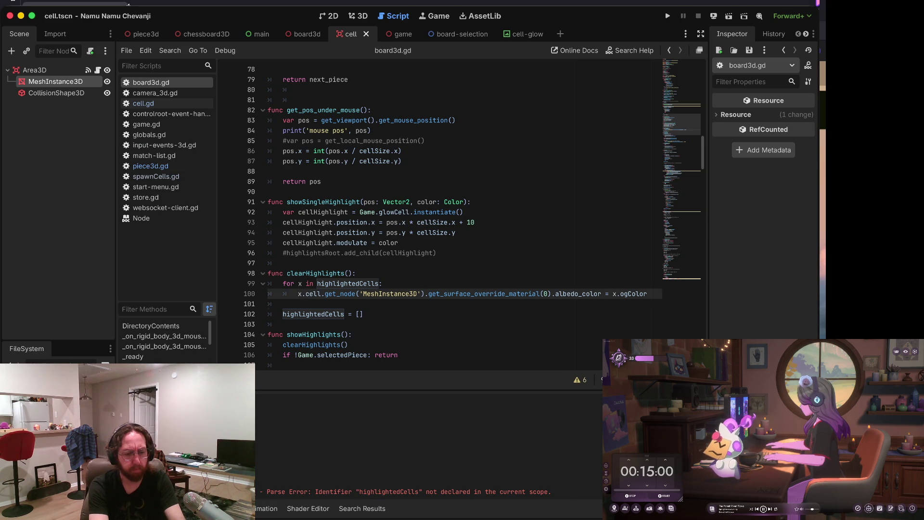
Step: Search board3d.gd for 'showH' and jump into the showHighlights function definition
left_click(296, 314)
scroll(296, 314, "down", 5)
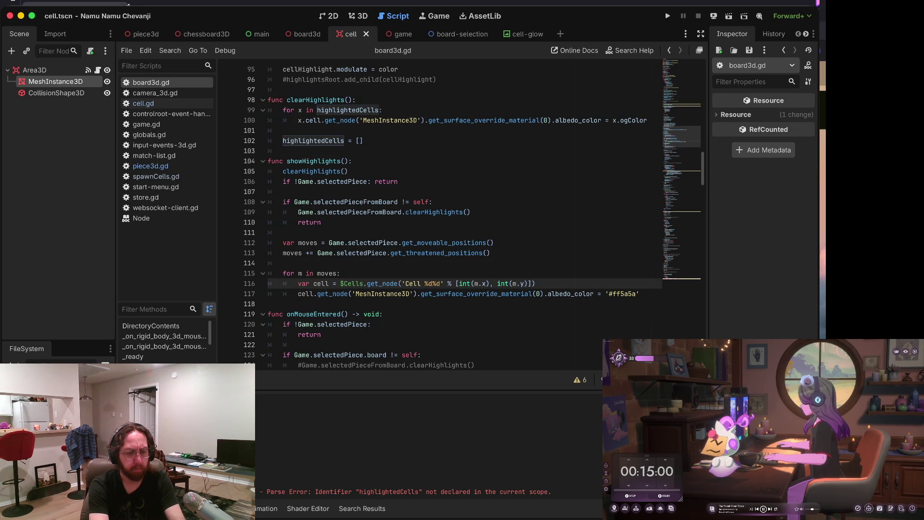
scroll(307, 283, "up", 9)
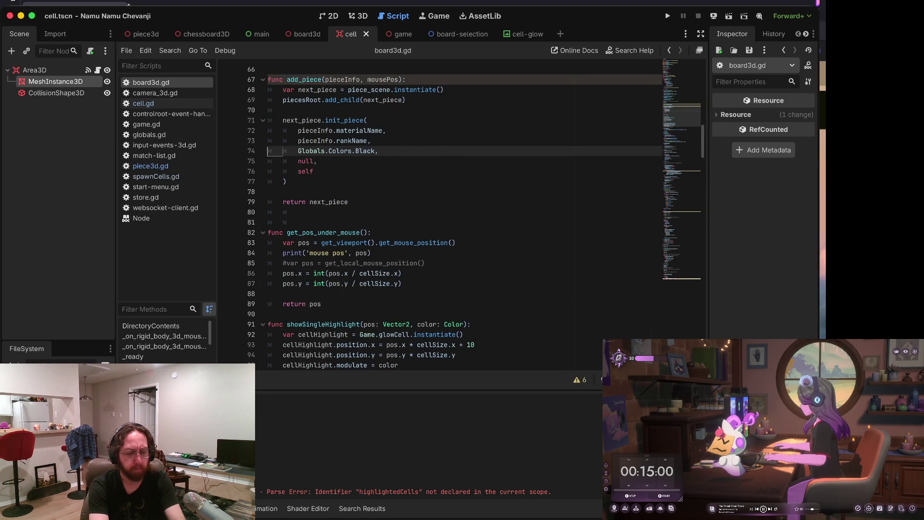
key("ctrl+f")
type("showH")
key("Return")
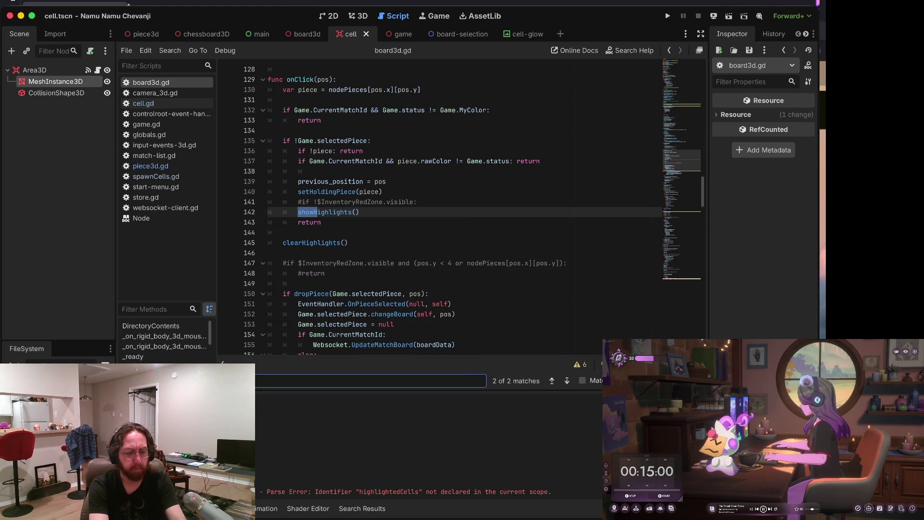
key("Escape")
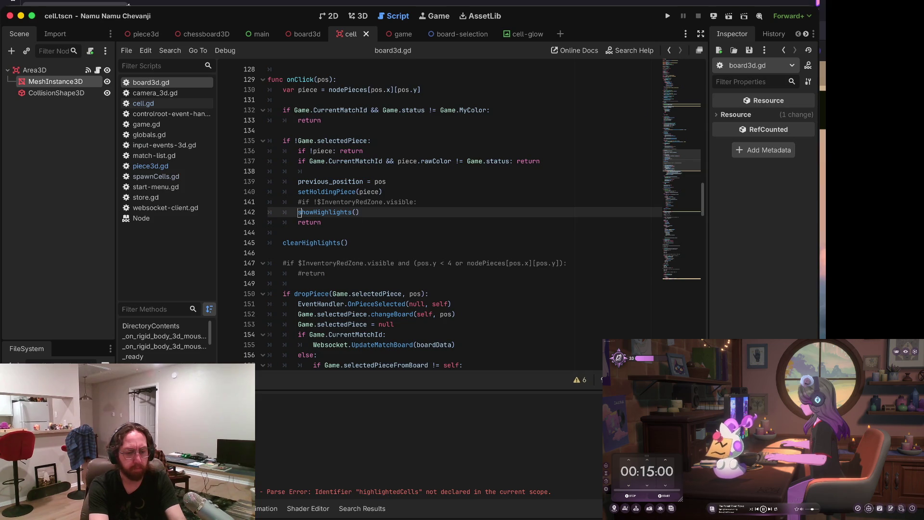
key("F3")
key("Down")
key("Down")
key("Down")
key("Down")
key("Down")
key("Down")
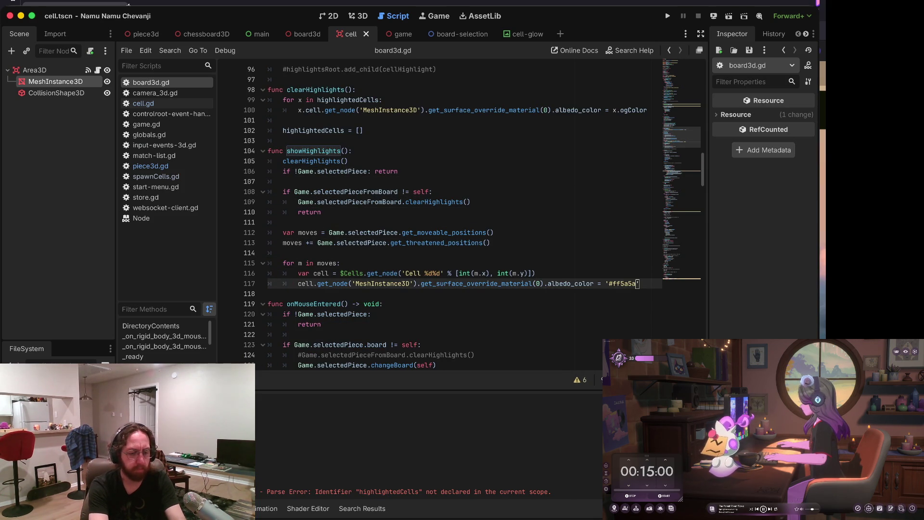
Step: Add a highlightedCells.push_back(cell) line above the red colour line in the moves loop
key("End")
key("Return")
key("Return")
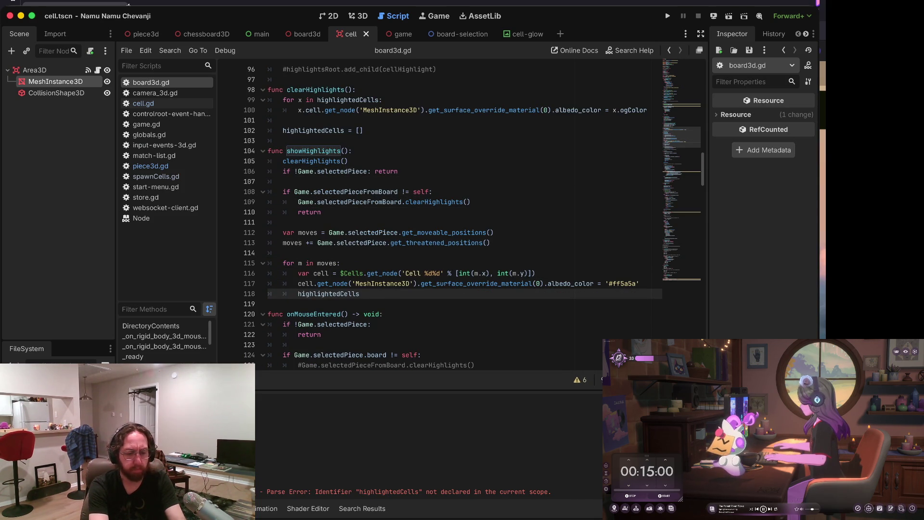
type(".push")
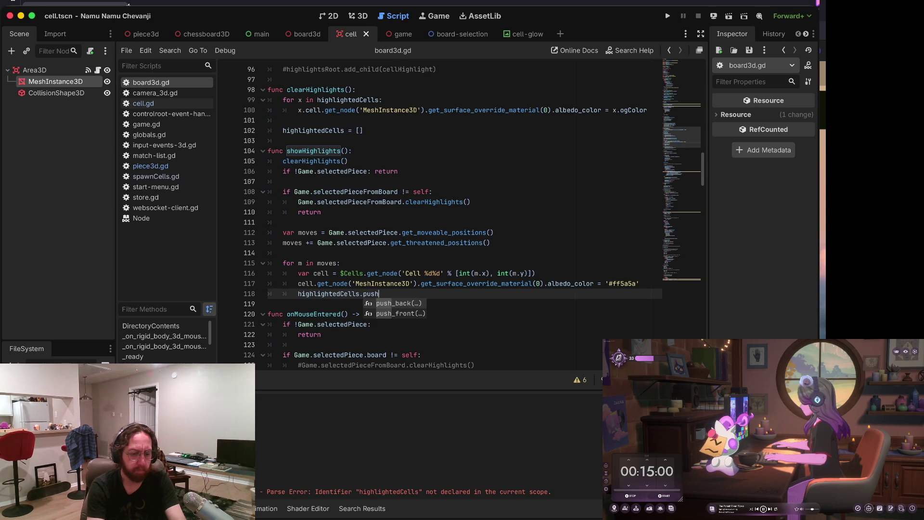
key("Return")
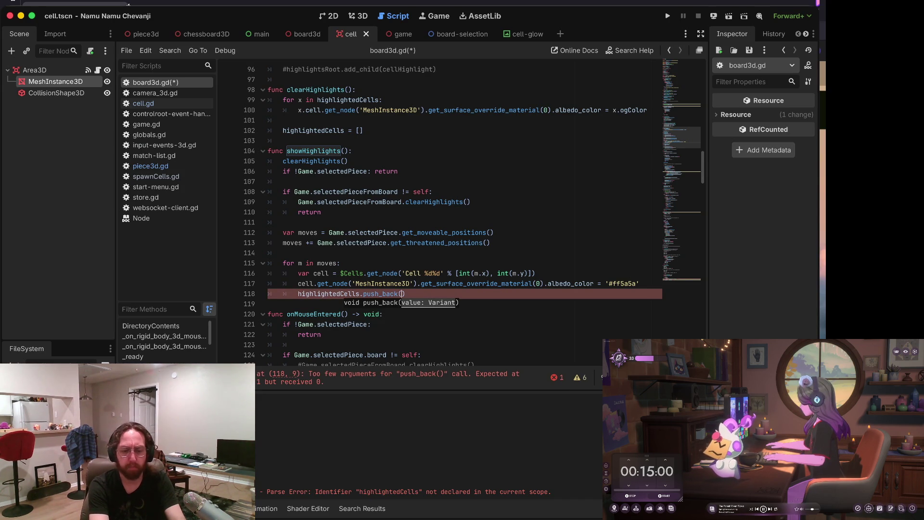
type("cell")
key("alt+Up")
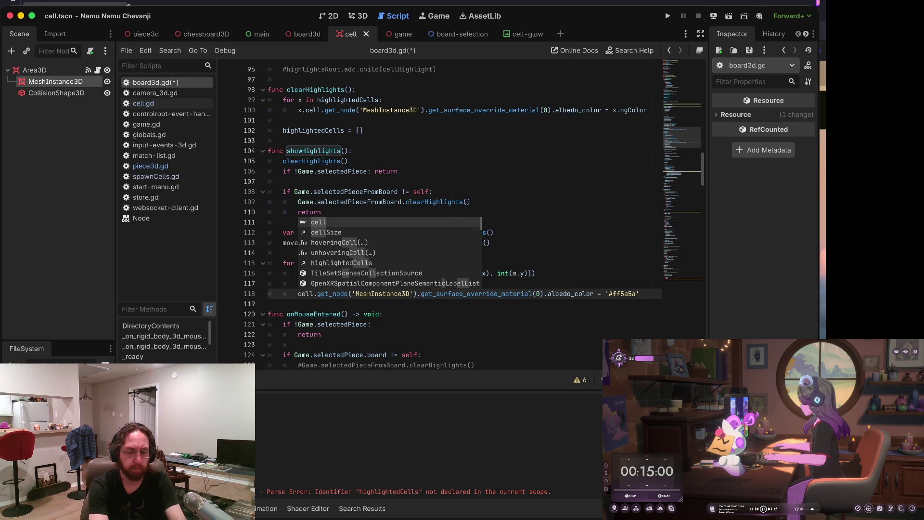
Step: Cut the material lookup onto its own line, prefixed with 'var material ='
key("shift+End")
key("Escape")
left_click(596, 294, "shift")
left_click(600, 293)
key("shift+Home")
key("shift+Home")
key("ctrl+x")
key("Up")
key("End")
key("Return")
key("ctrl+v")
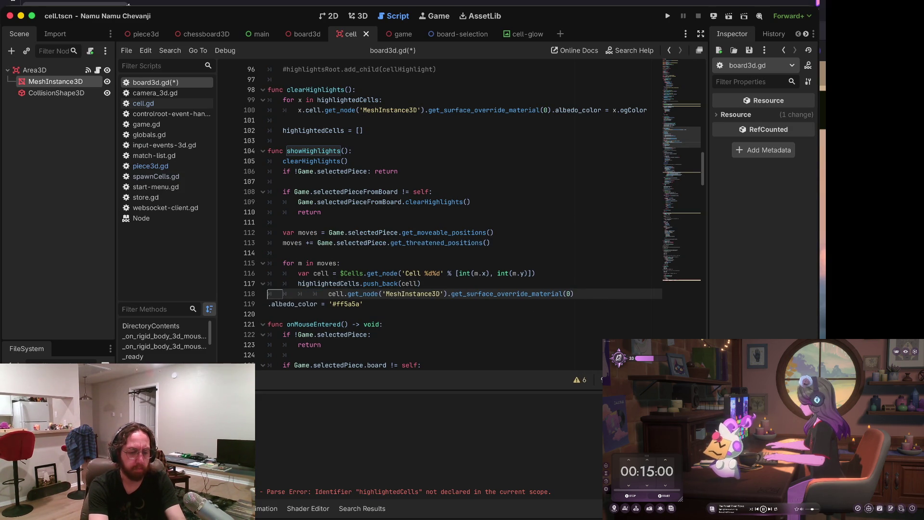
type("var mater")
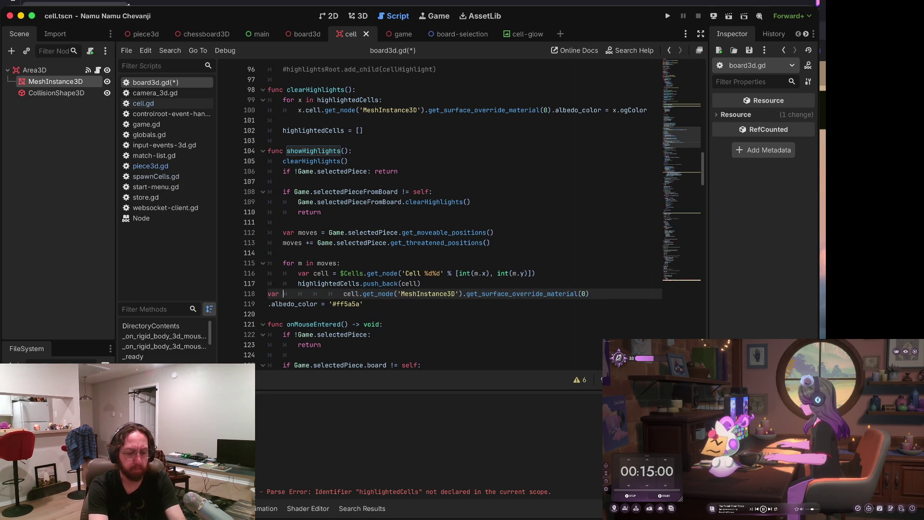
type("ial ")
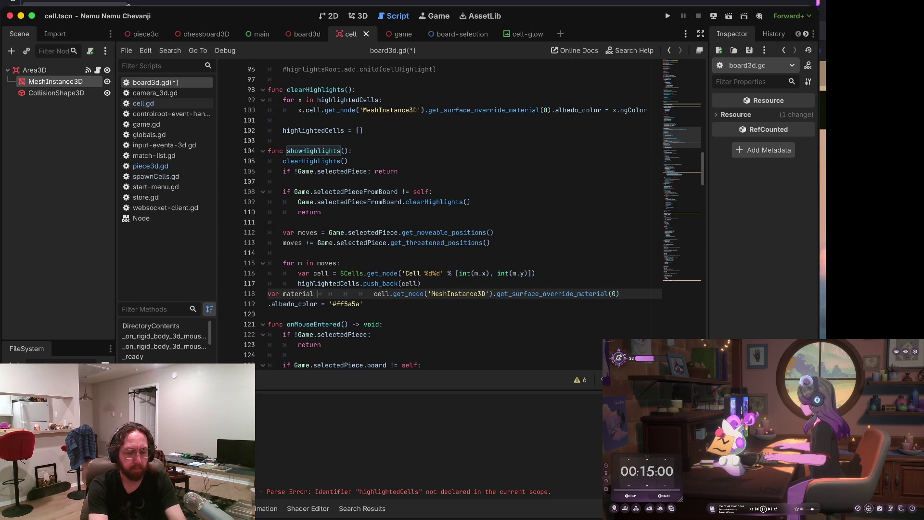
type("=")
Step: Fix line 118's material assignment, indent it, and prefix the albedo_color line with 'material'
left_click(374, 294)
key("BackSpace")
key("BackSpace")
key("BackSpace")
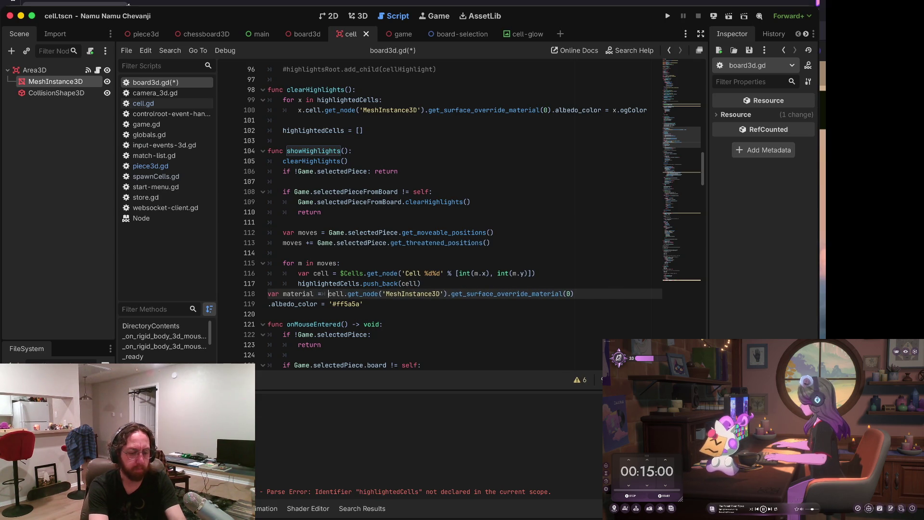
left_click(283, 293)
type("AssetPath")
key("Return")
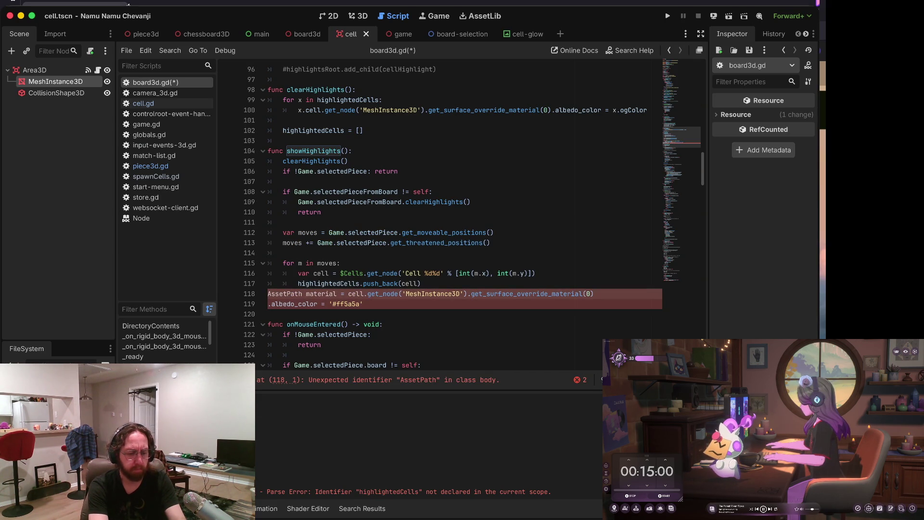
key("ctrl+BackSpace")
type("var")
key("Home")
key("Tab")
key("Tab")
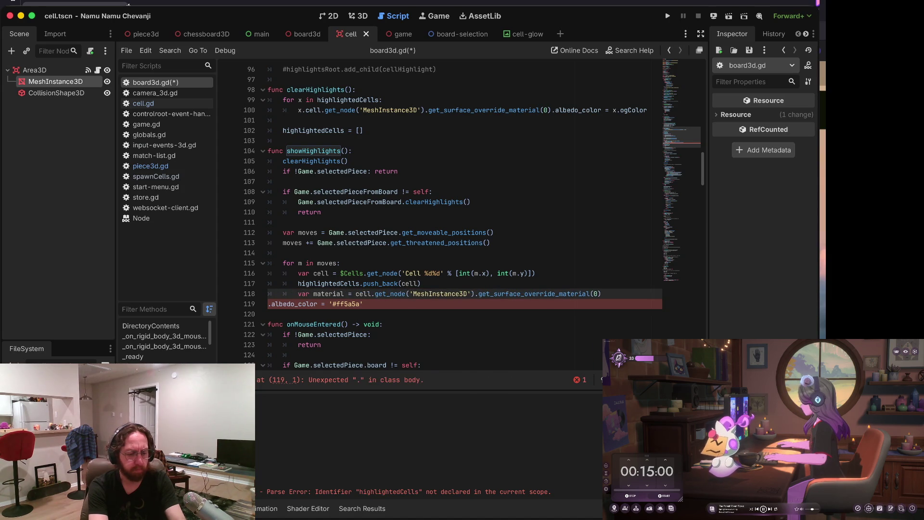
key("Down")
key("Tab")
key("Tab")
type("material")
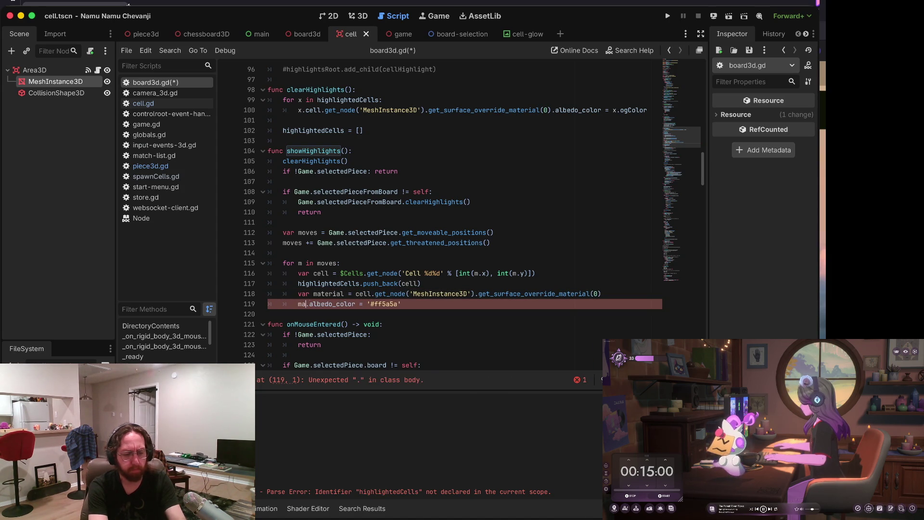
Step: Move the push_back(cell) line below the material line
key("Up")
key("End")
key("Return")
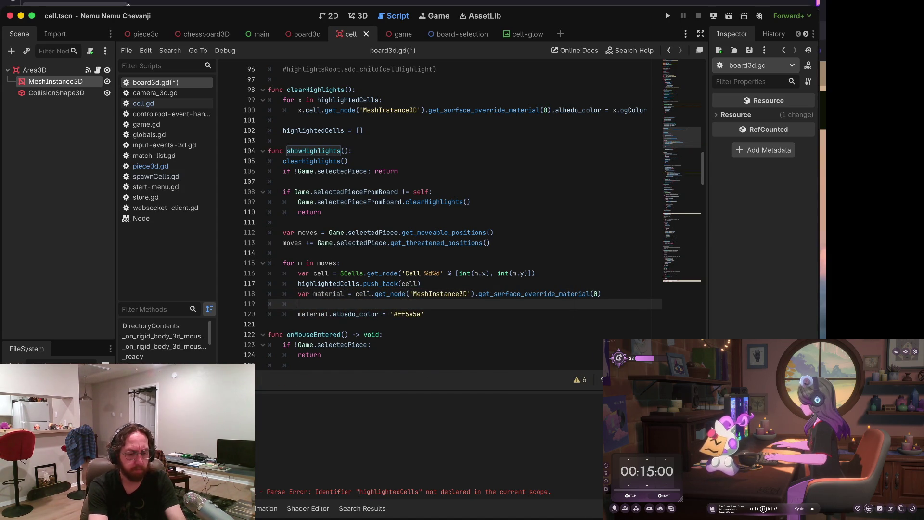
key("BackSpace")
key("BackSpace")
key("BackSpace")
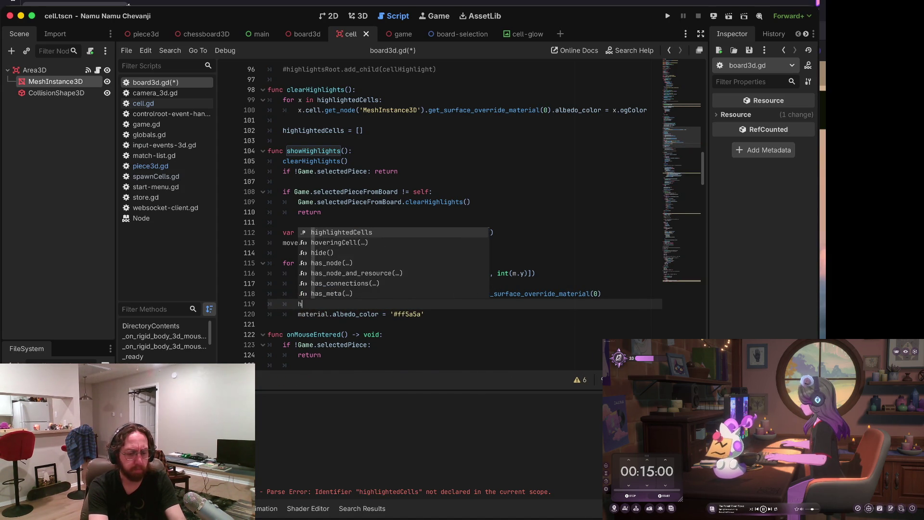
key("Up")
key("ctrl+x")
key("End")
key("Return")
key("ctrl+v")
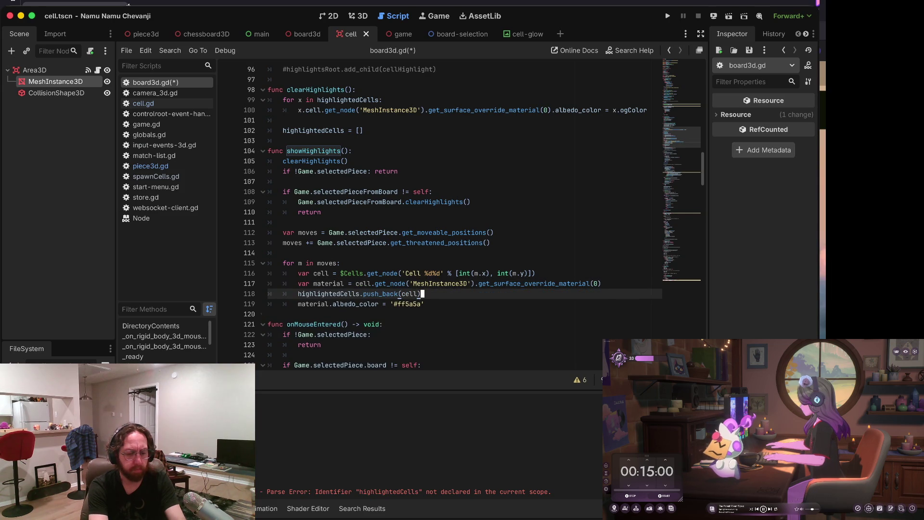
Step: Undo a stray edit to push_back and insert a blank line above it
key("Left")
key("Left")
key("Left")
key("BackSpace")
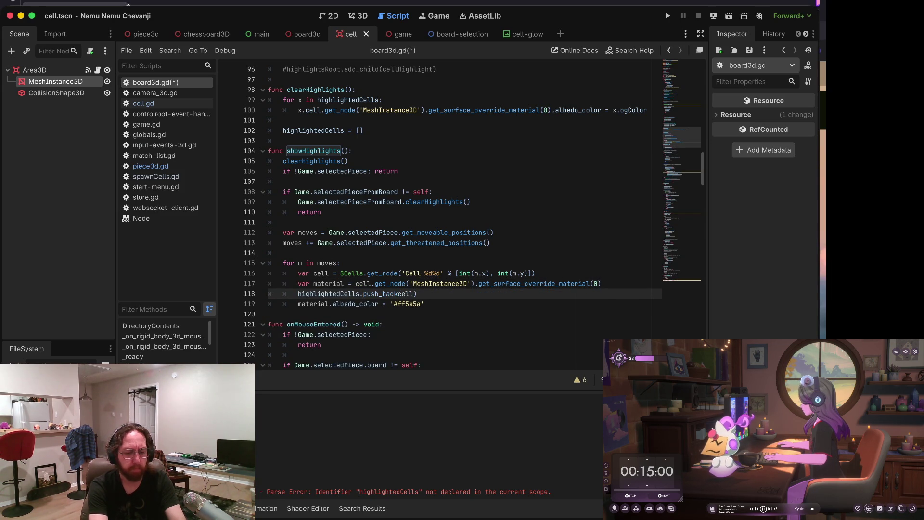
key("ctrl+z")
key("ctrl+z")
key("ctrl+z")
key("ctrl+shift+z")
key("ctrl+shift+z")
key("ctrl+shift+z")
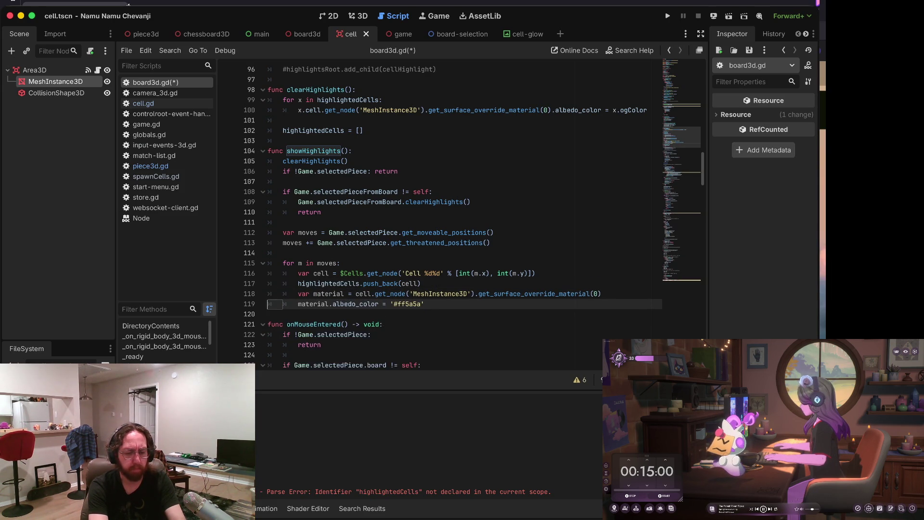
key("Up")
key("End")
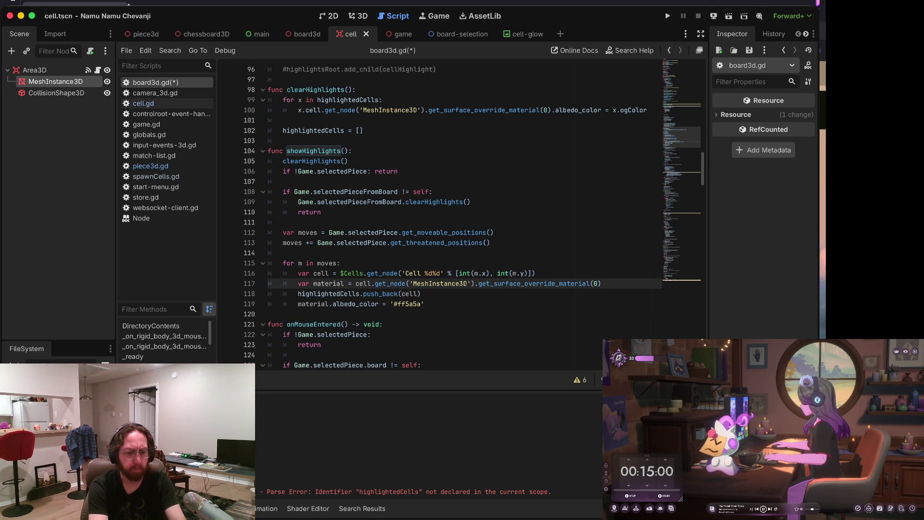
key("Return")
Step: Declare var highlightCell = {} and set highlightCell.cell = cell
type("var h")
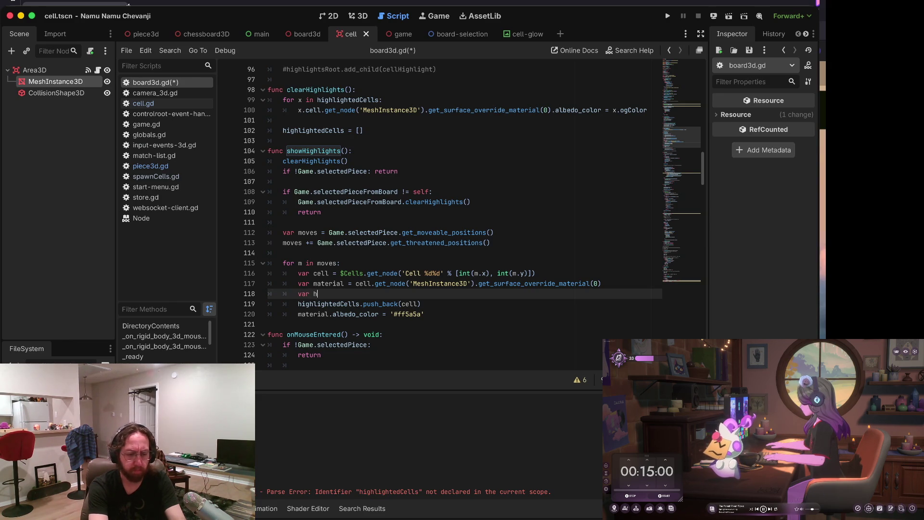
type("ighlightCell = {")
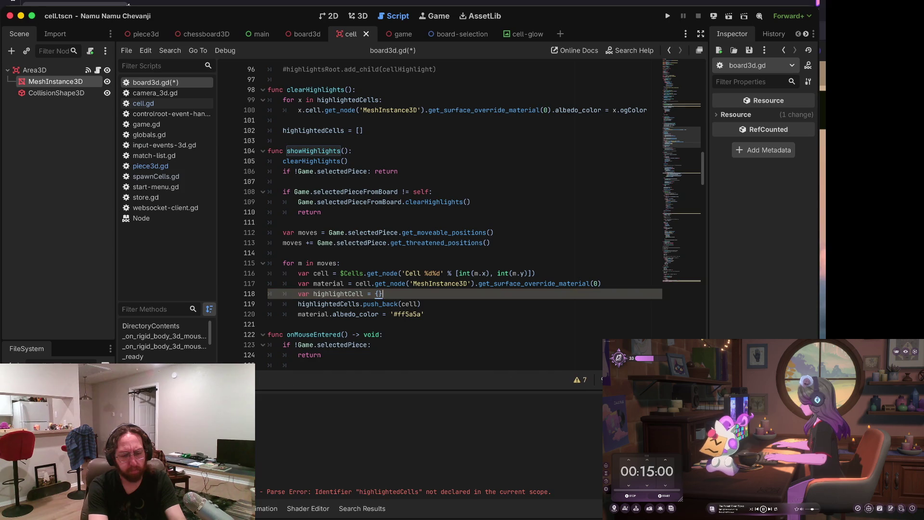
key("Right")
key("Return")
type("ce")
key("BackSpace")
key("BackSpace")
key("BackSpace")
type("highlightCell.c")
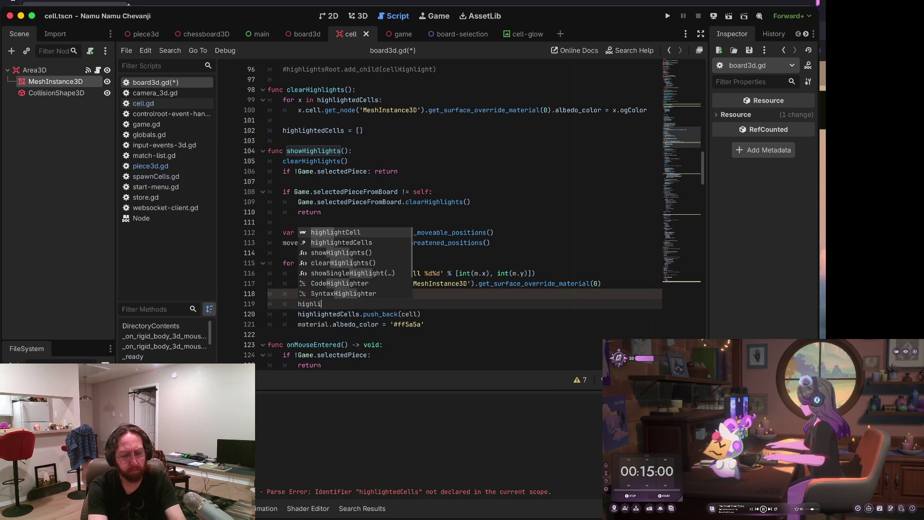
type("ell = cell")
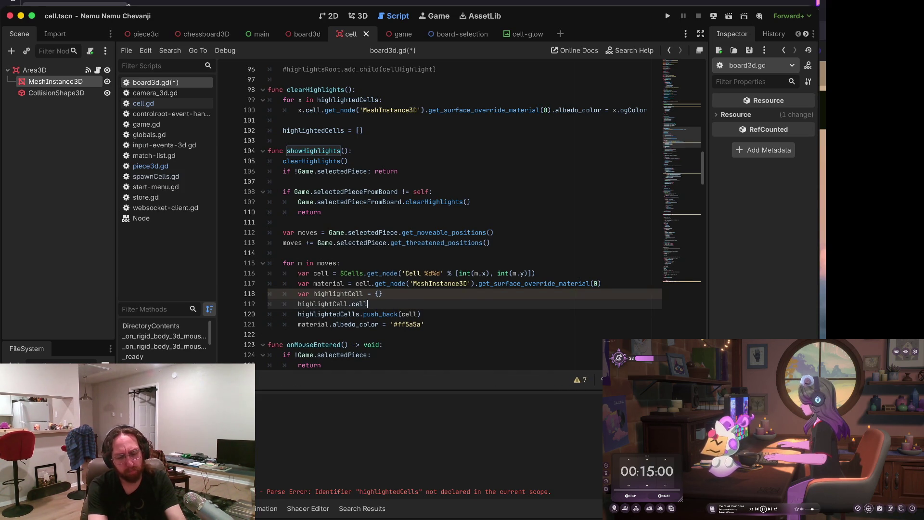
key("Escape")
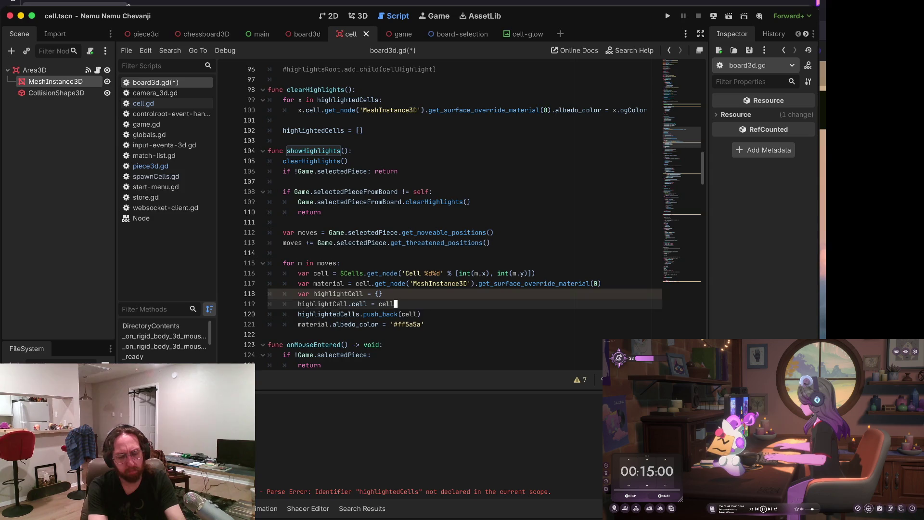
key("Return")
key("Up")
Step: Duplicate that line into highlightCell.ogColor = material.albedo_color
left_click(298, 313)
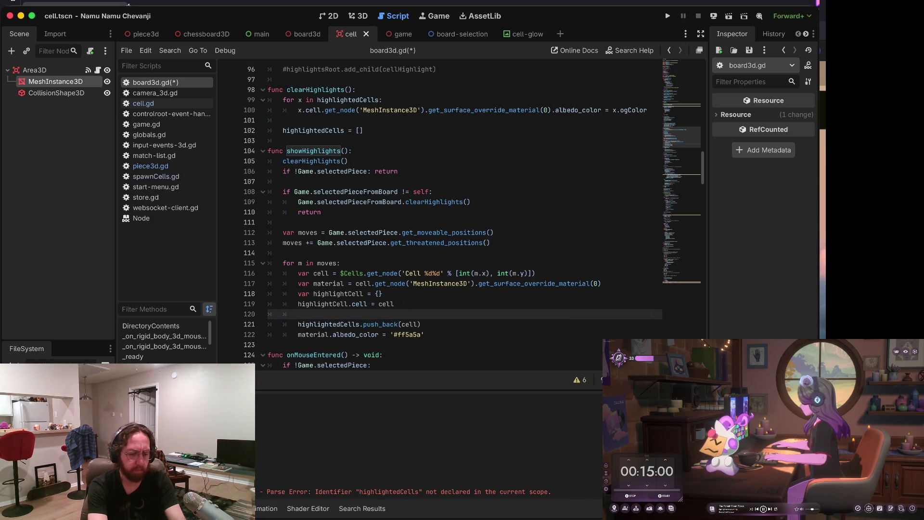
left_click(372, 303)
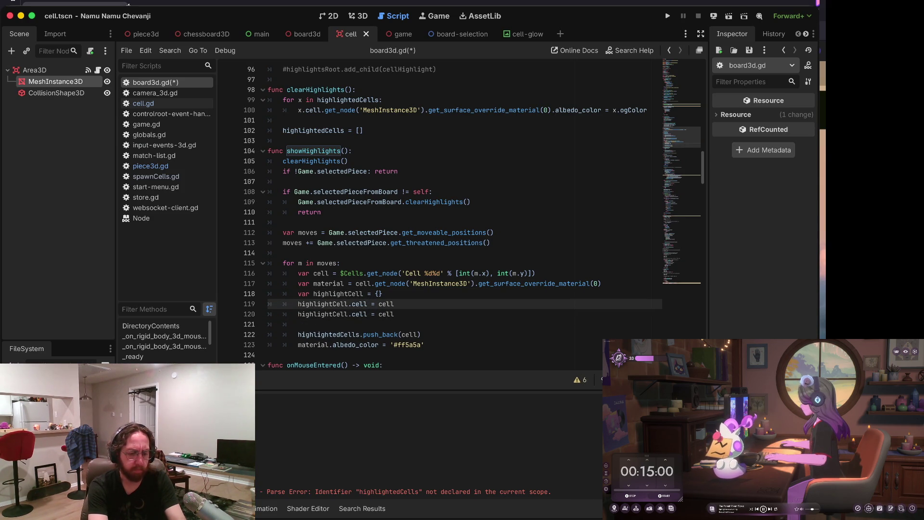
key("ctrl+shift+d")
key("BackSpace")
key("BackSpace")
key("BackSpace")
type("ogColor = mat")
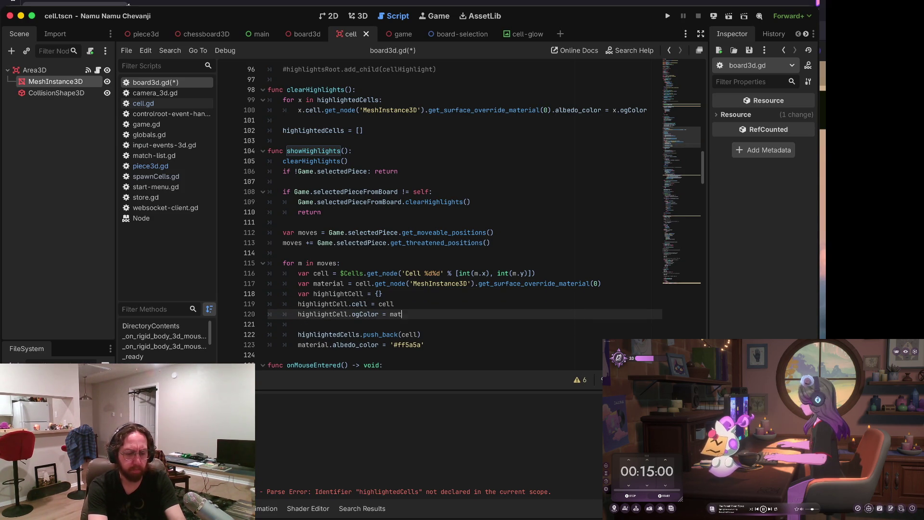
type("erial.alb")
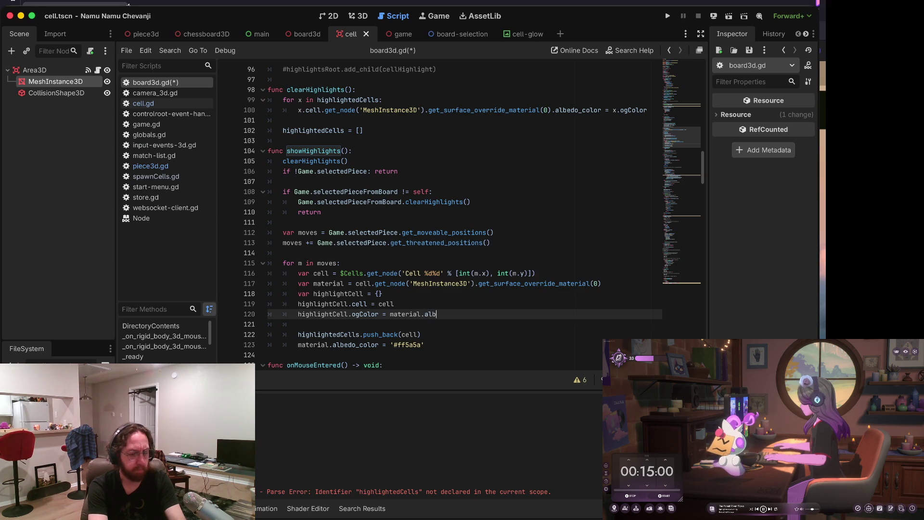
type("edo_color")
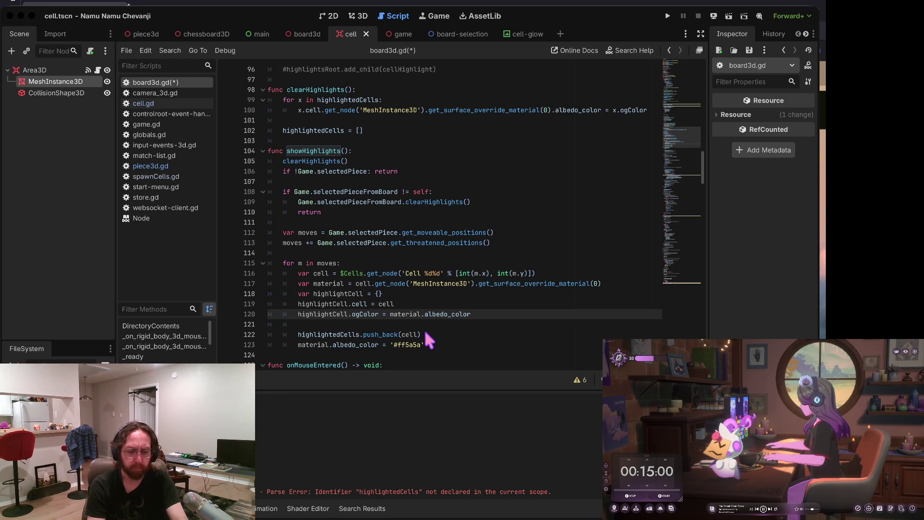
Step: Move push_back(cell) under the ogColor line, save board3d.gd, and run the game
key("Down")
key("Down")
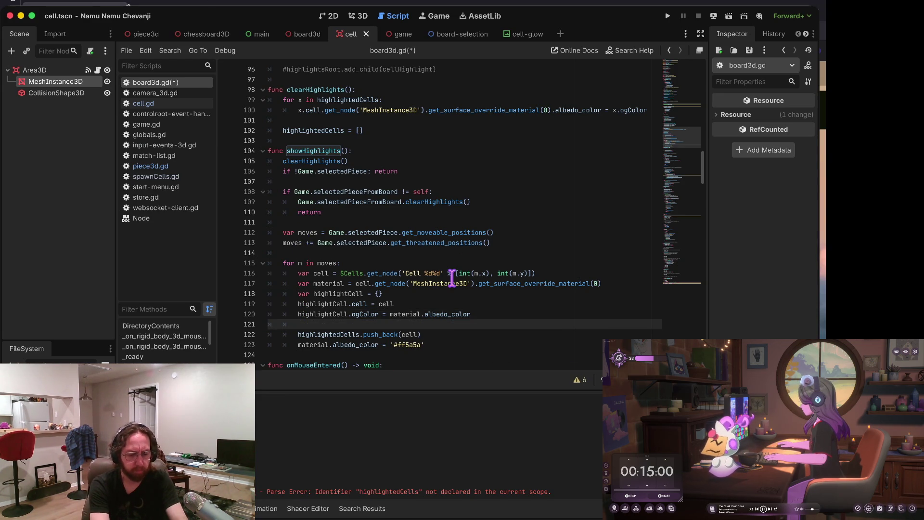
key("Down")
key("Up")
key("End")
key("alt+Up")
key("super+s")
key("Down")
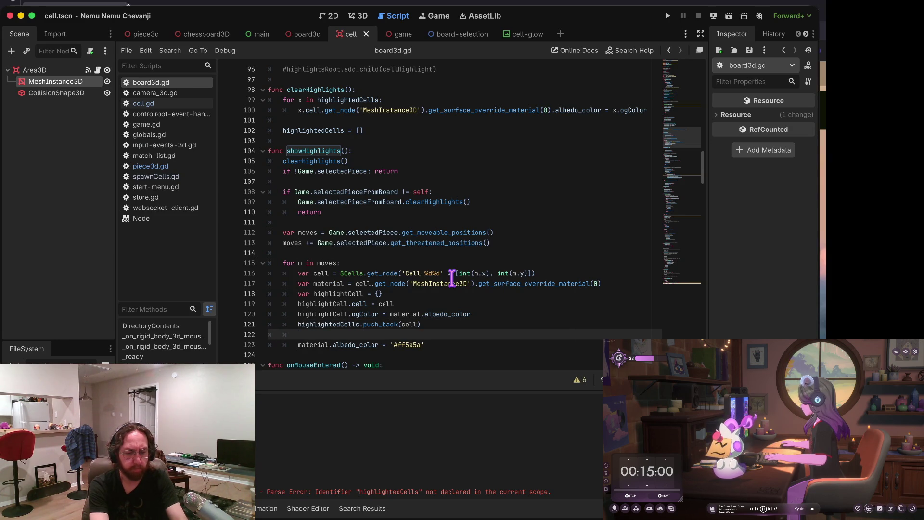
key("super+shift+k")
key("super+b")
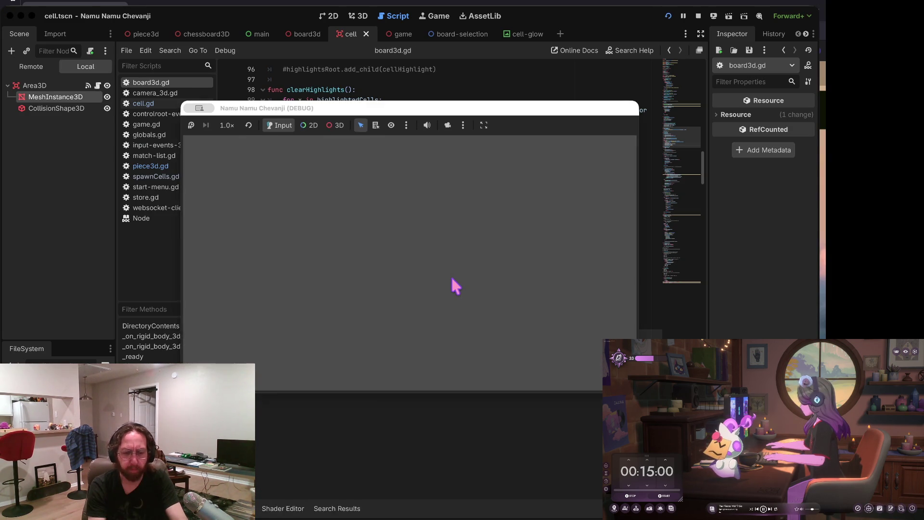
Step: Log into the game and drag the A5 piece toward B3, hitting the clearHighlights breakpoint
left_click(441, 273)
left_click(402, 349)
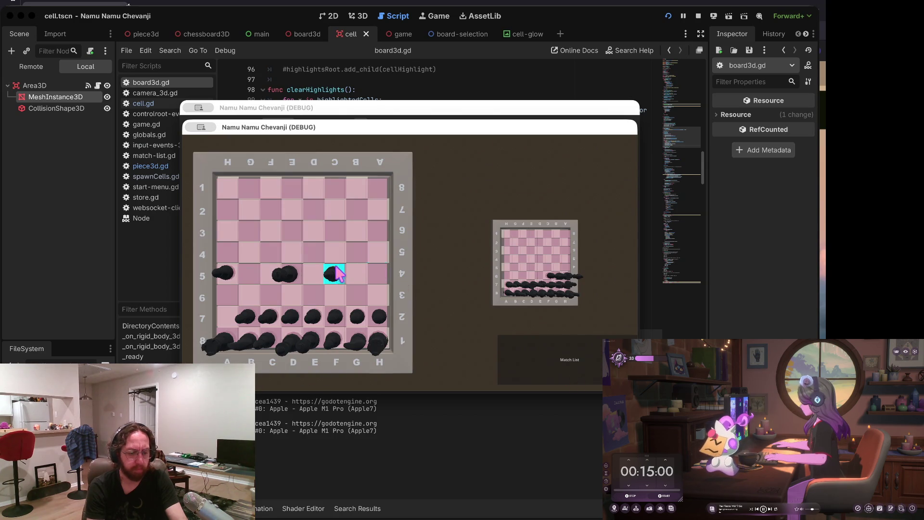
left_click(227, 273)
mouse_move(228, 279)
left_mouse_down()
mouse_move(231, 258)
mouse_move(266, 258)
mouse_move(255, 239)
mouse_move(260, 248)
mouse_move(226, 256)
left_mouse_up()
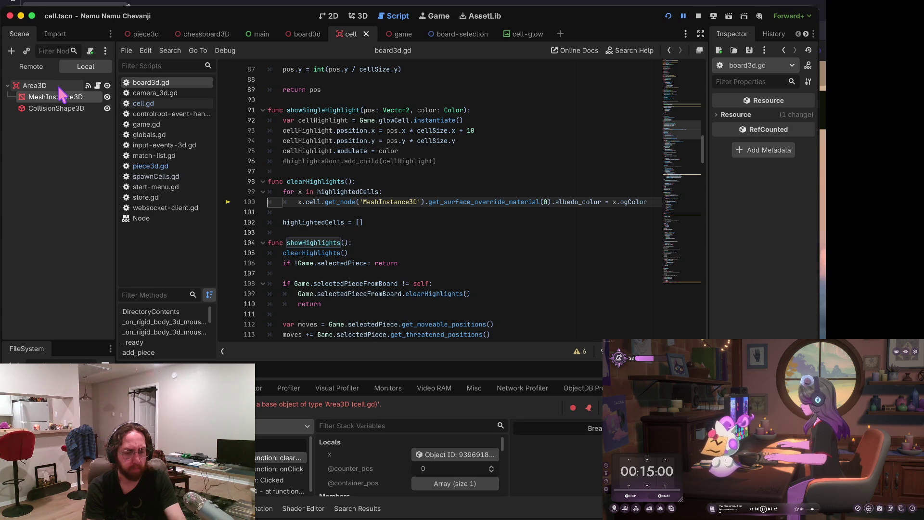
Step: Stop the debug run and change push_back(cell) to push_back(highlightCell) on line 121
left_click(698, 16)
left_click(304, 181)
double_click(328, 196)
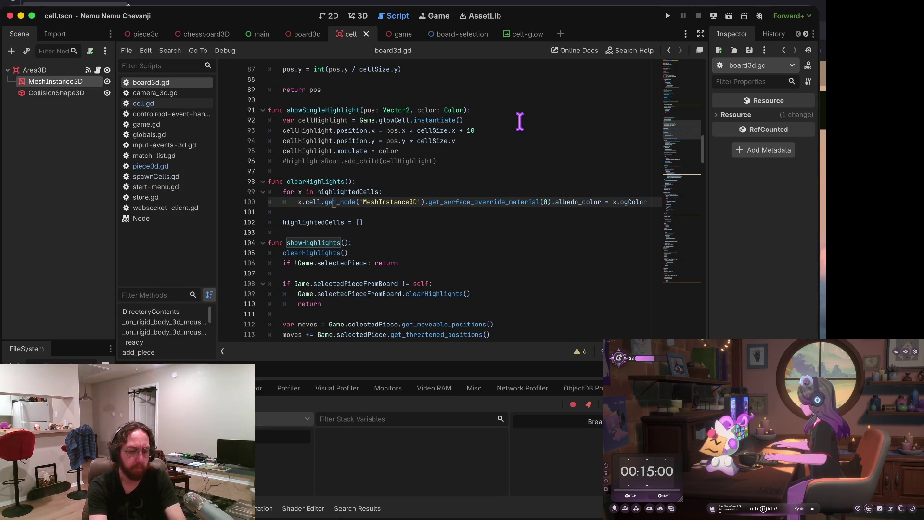
key("super+g")
key("super+g")
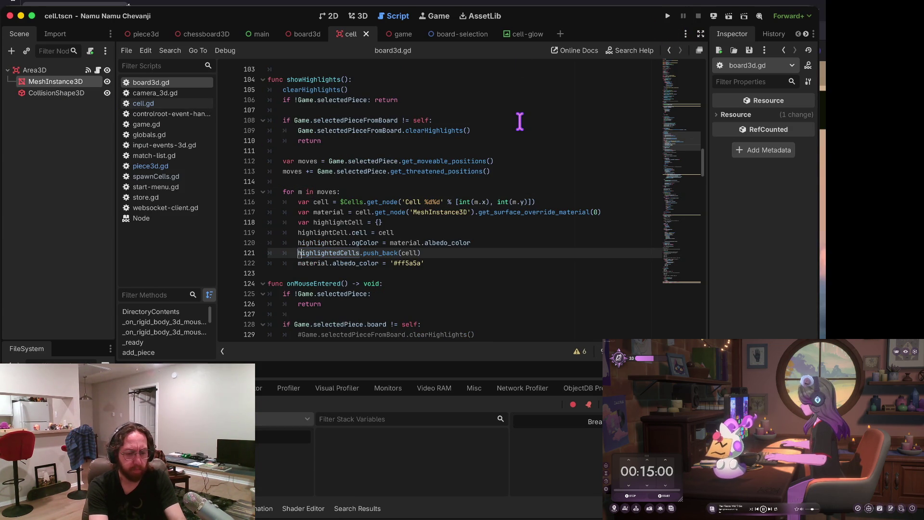
key("End")
key("Left")
key("alt+BackSpace")
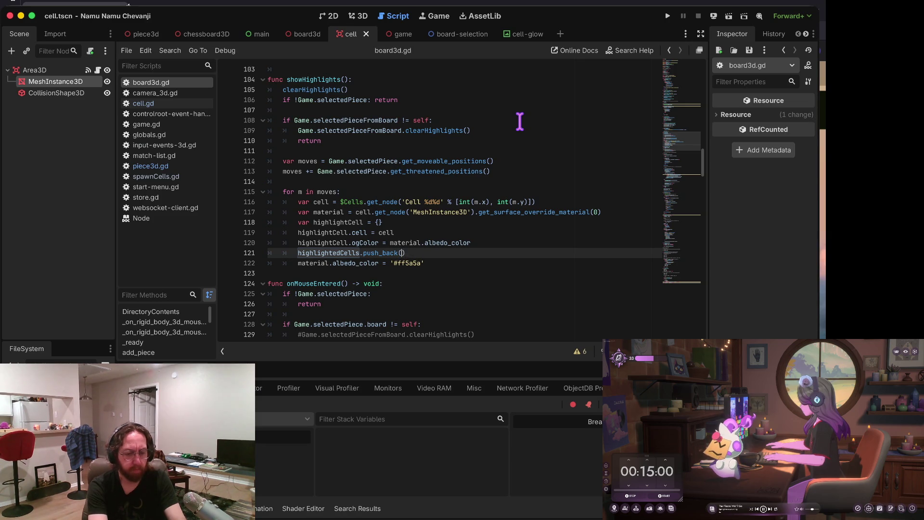
key("Return")
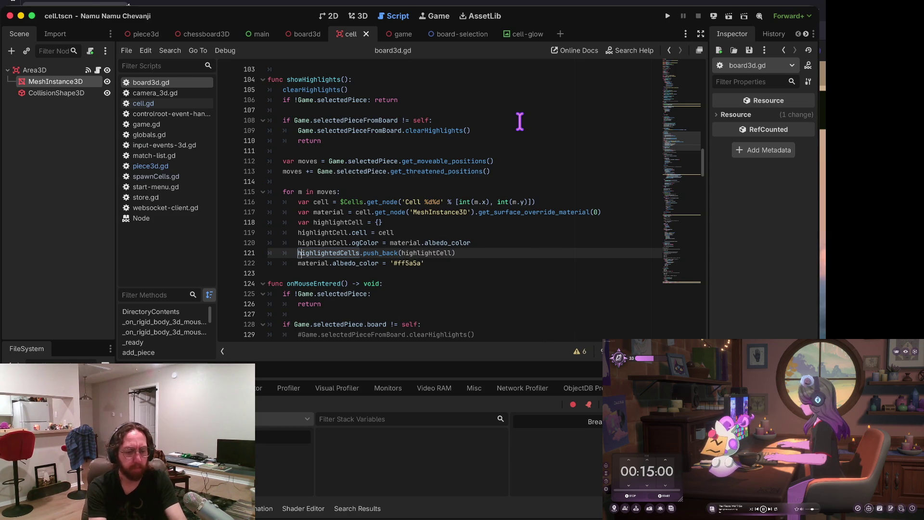
Step: Run the game, log in, open the first board and pick up pieces to show red move squares
key("super+b")
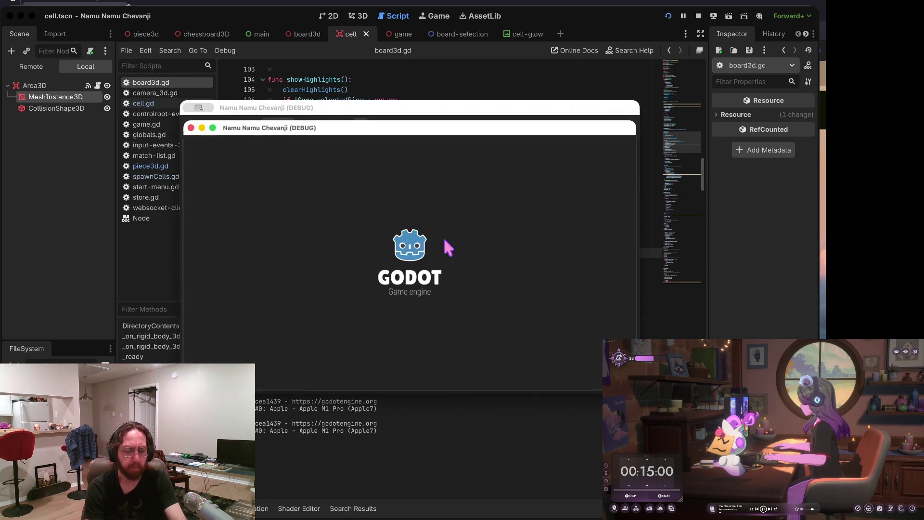
left_click(393, 343)
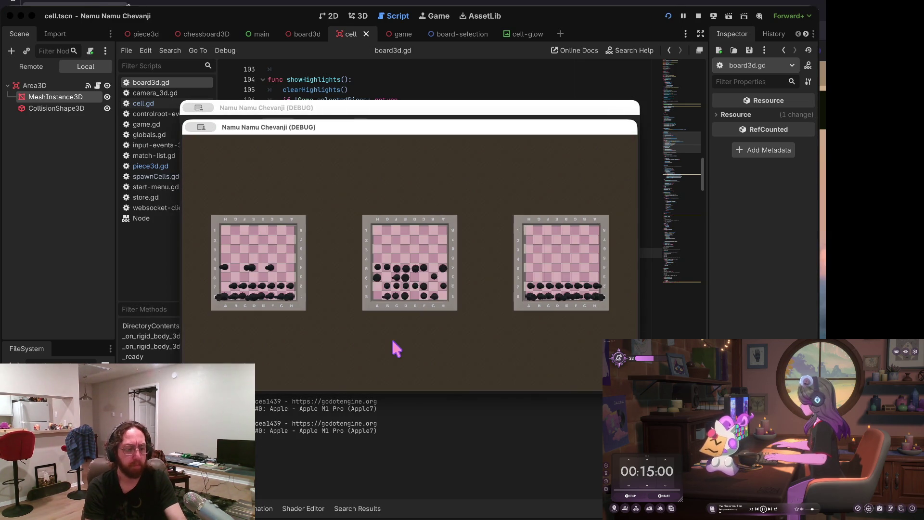
left_click(302, 260)
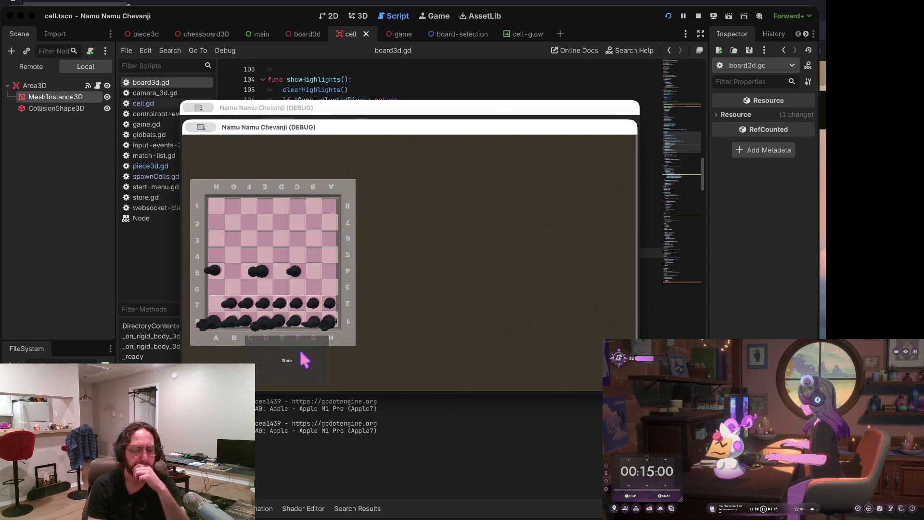
left_click(304, 355)
left_click(524, 360)
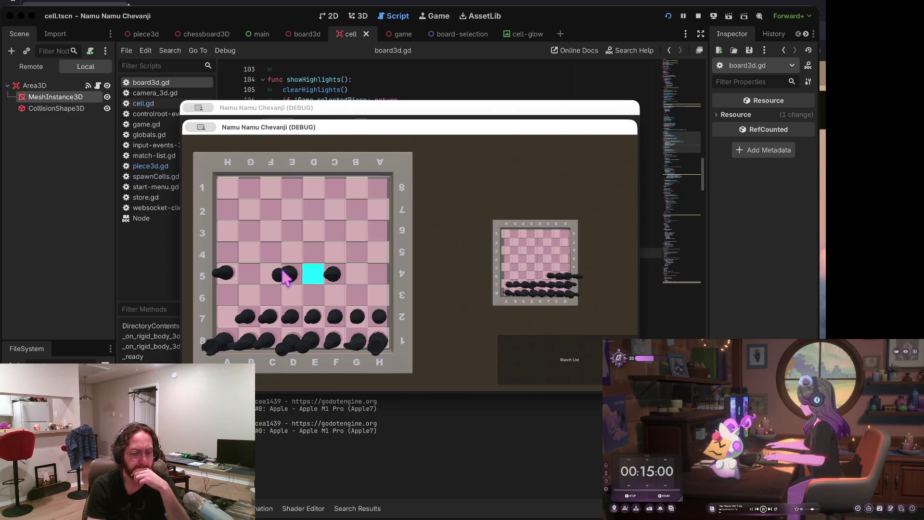
left_click(231, 260)
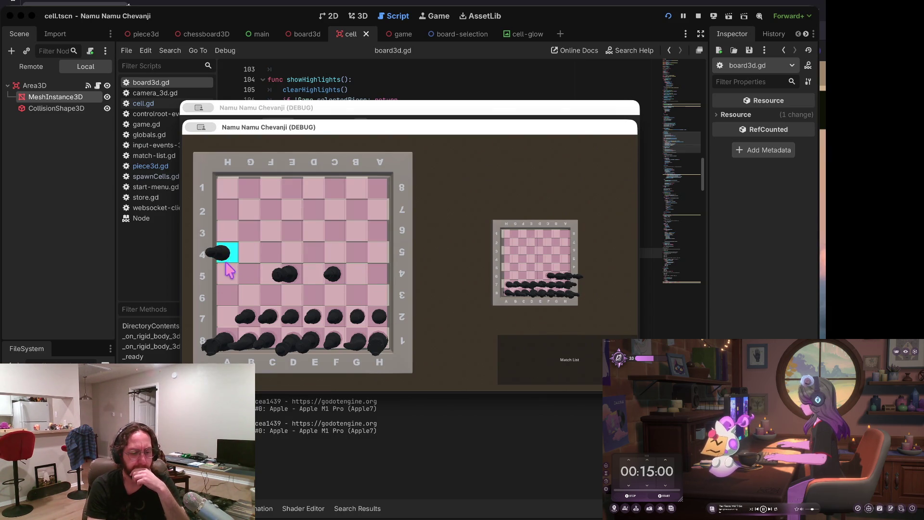
mouse_move(304, 281)
left_mouse_down()
mouse_move(310, 250)
mouse_move(356, 232)
mouse_move(322, 250)
left_mouse_up()
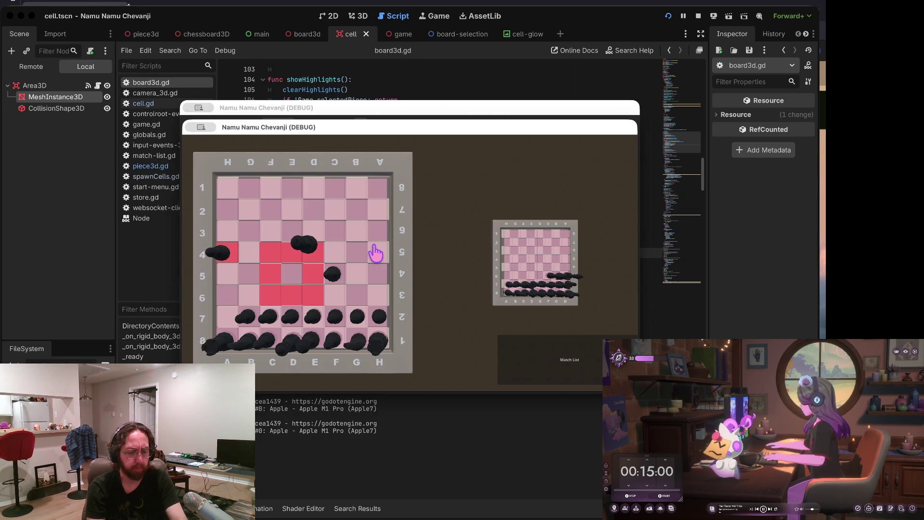
Step: Return to the Godot script editor and stop the running game
key("ctrl+Right")
key("ctrl+Left")
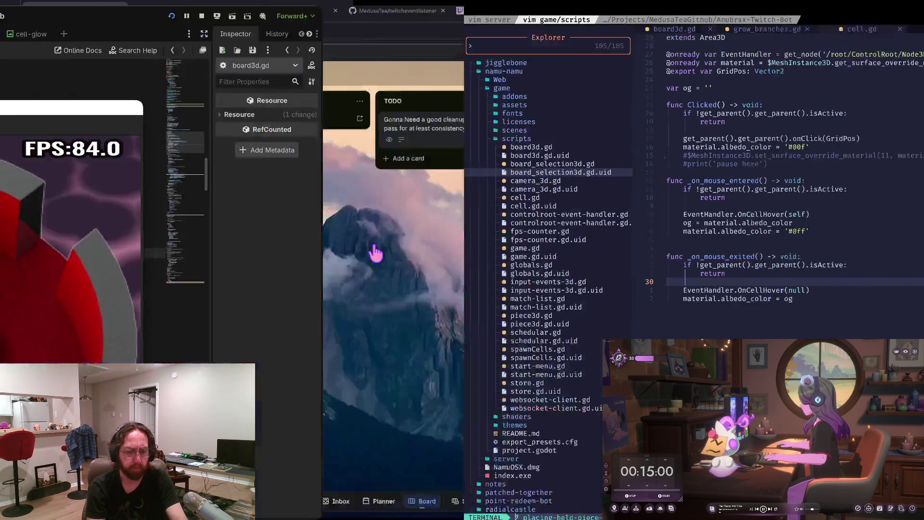
left_click(550, 85)
left_click(698, 16)
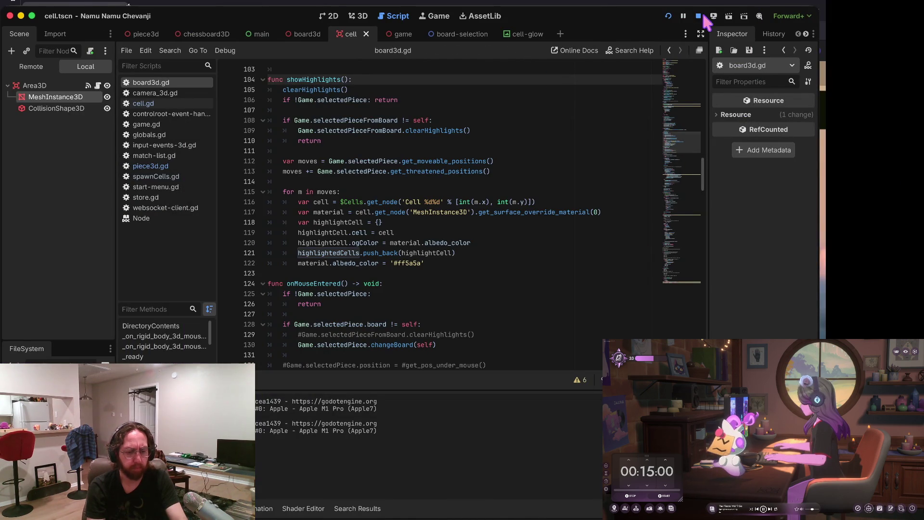
Step: Add print('og color: ', highlightCell.ogColor) after line 120, save, and relaunch the game
left_click(360, 243)
left_click(451, 243)
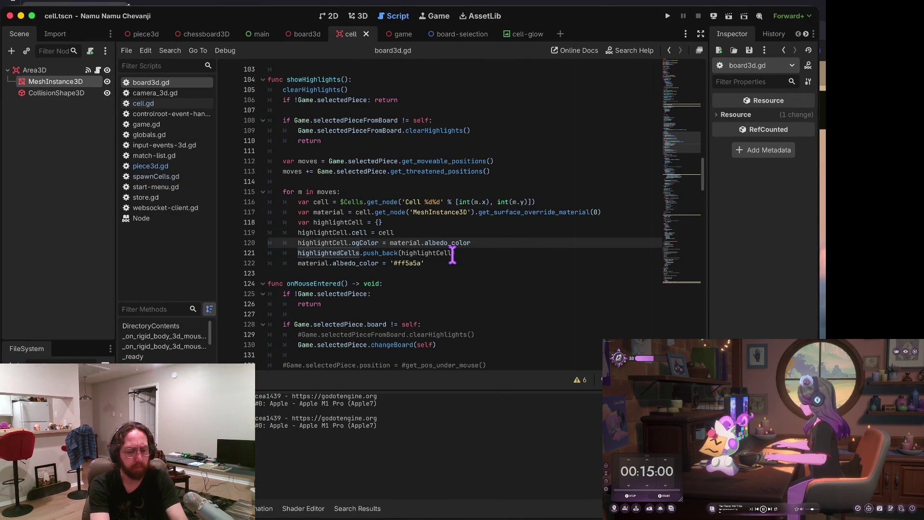
key("alt+Right")
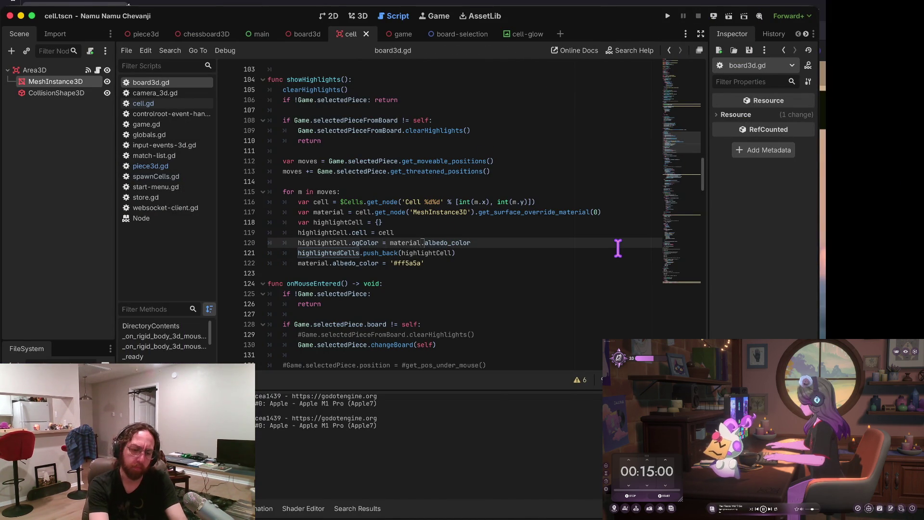
key("Return")
type("(")
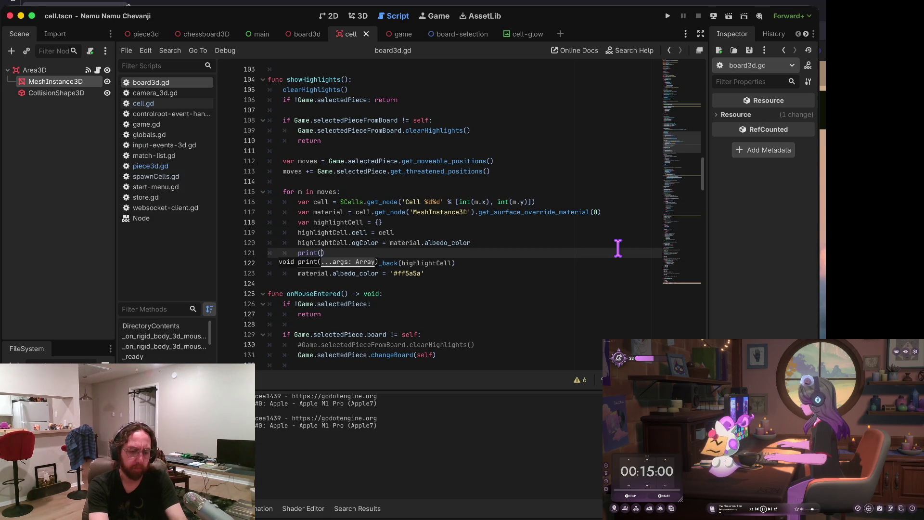
key("Up")
key("alt+shift+Right")
key("alt+shift+Right")
key("super+c")
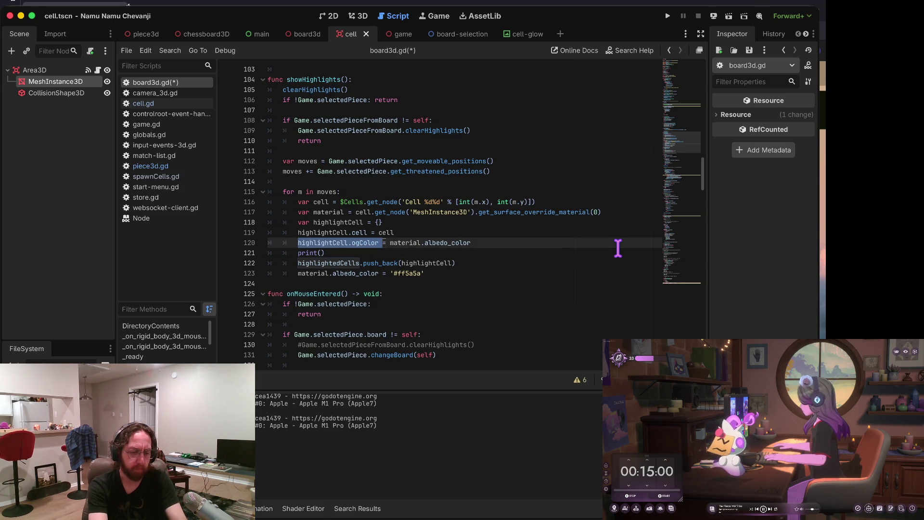
key("Down")
key("super+v")
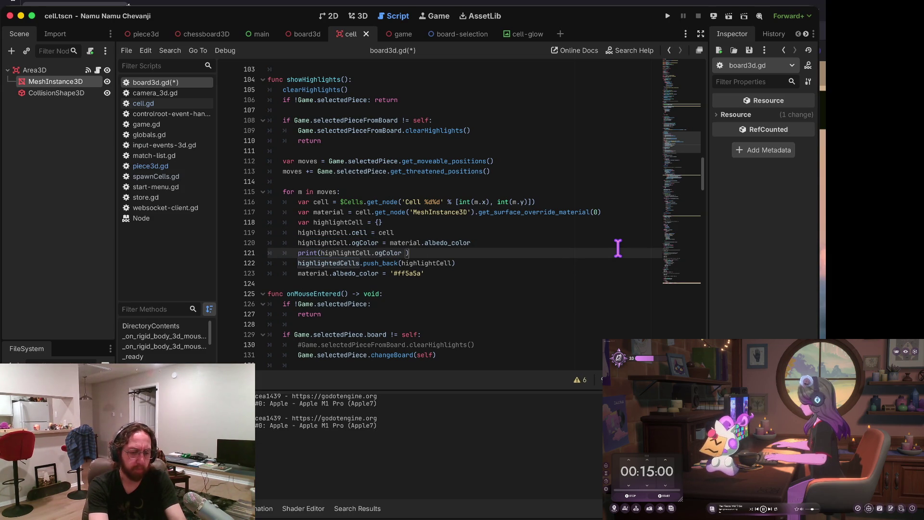
type("'og color")
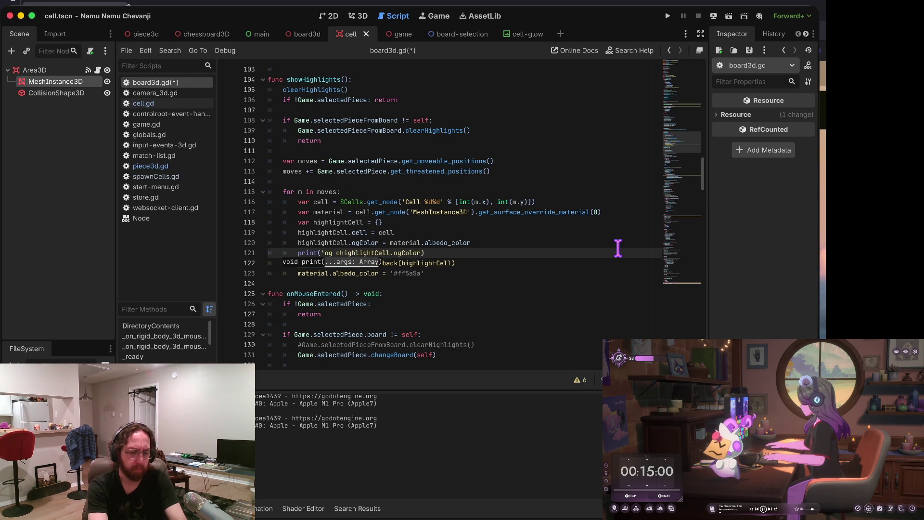
type(": ',")
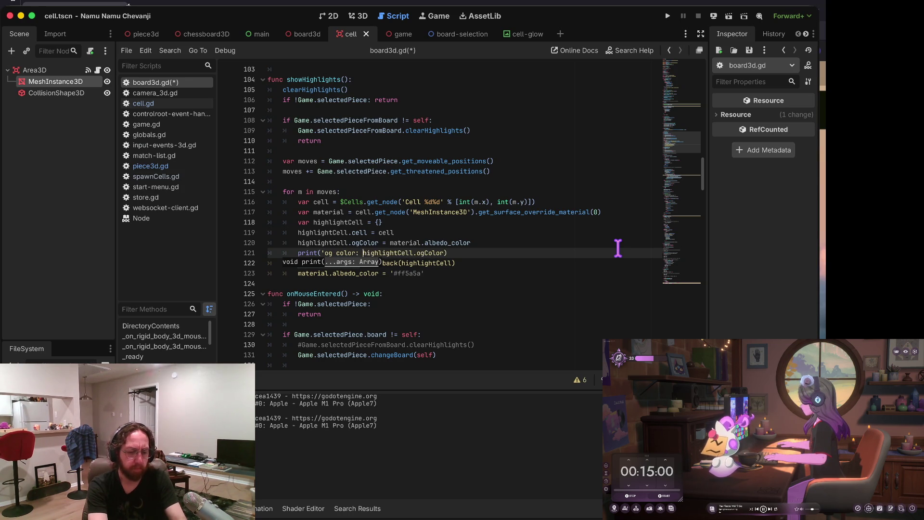
key("ctrl+s")
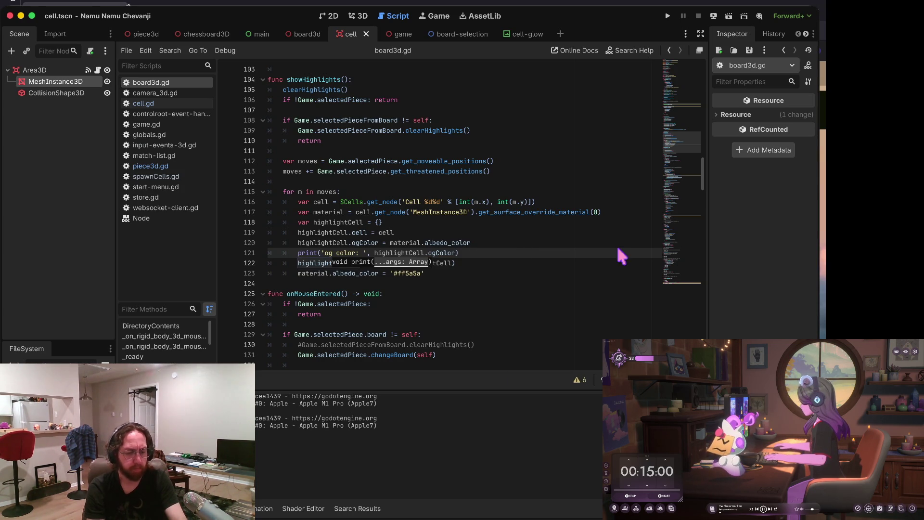
key("super+b")
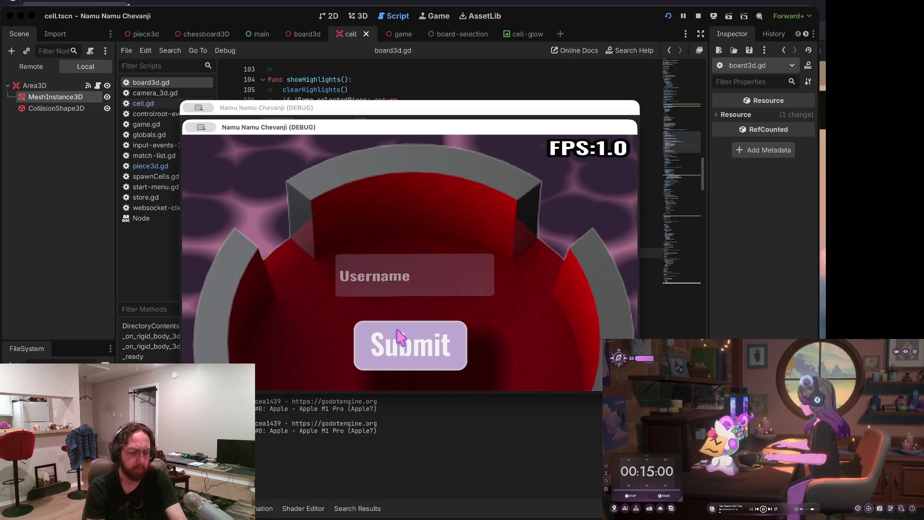
Step: Log in, open a chessboard, and pick up the H4 piece and another piece to pile up red highlights
left_click(406, 291)
left_click(417, 337)
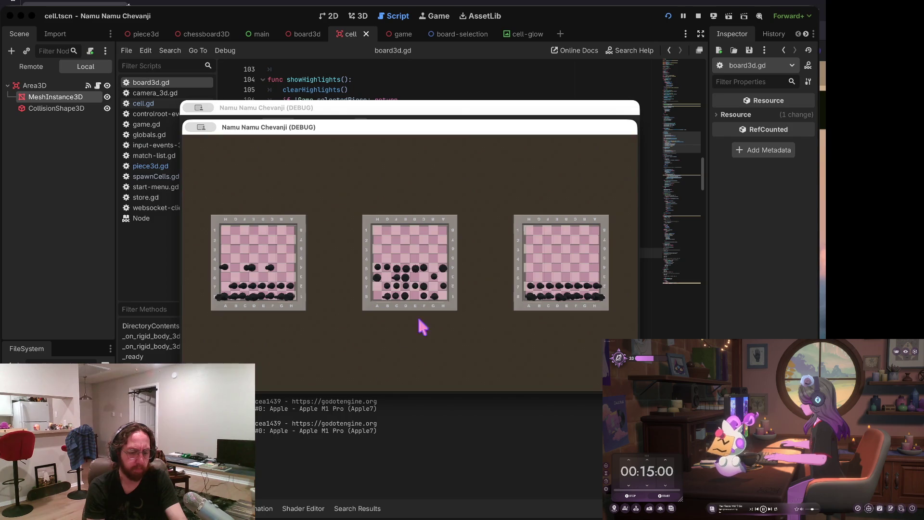
left_click(448, 292)
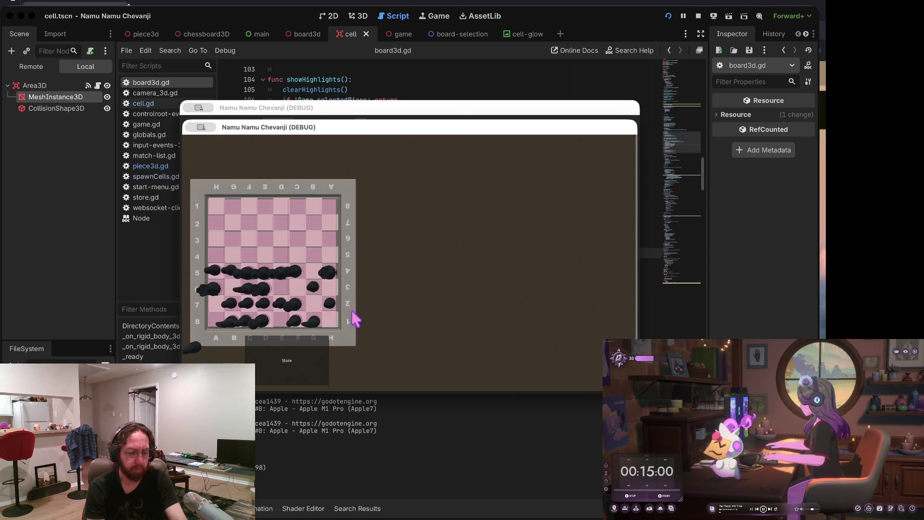
left_click(308, 360)
left_click(536, 358)
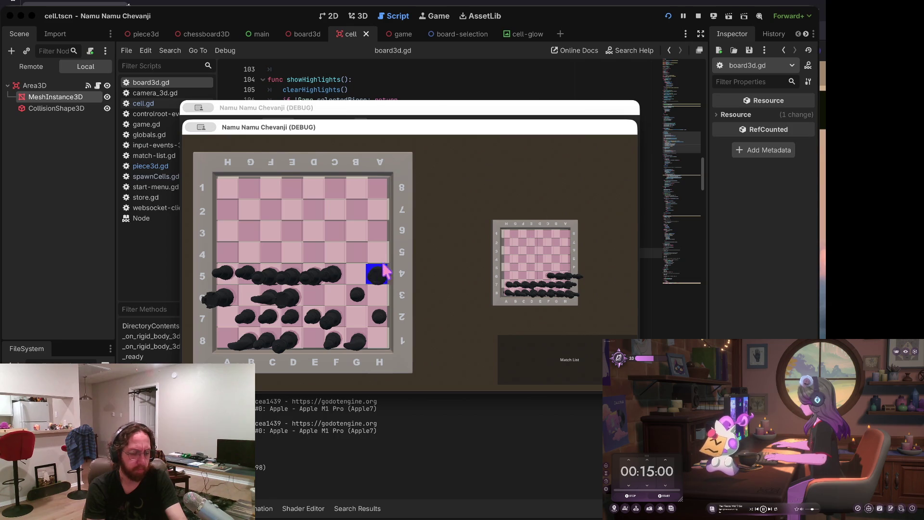
left_click(383, 275)
mouse_move(386, 286)
left_mouse_down()
mouse_move(474, 282)
mouse_move(448, 284)
mouse_move(455, 288)
left_mouse_up()
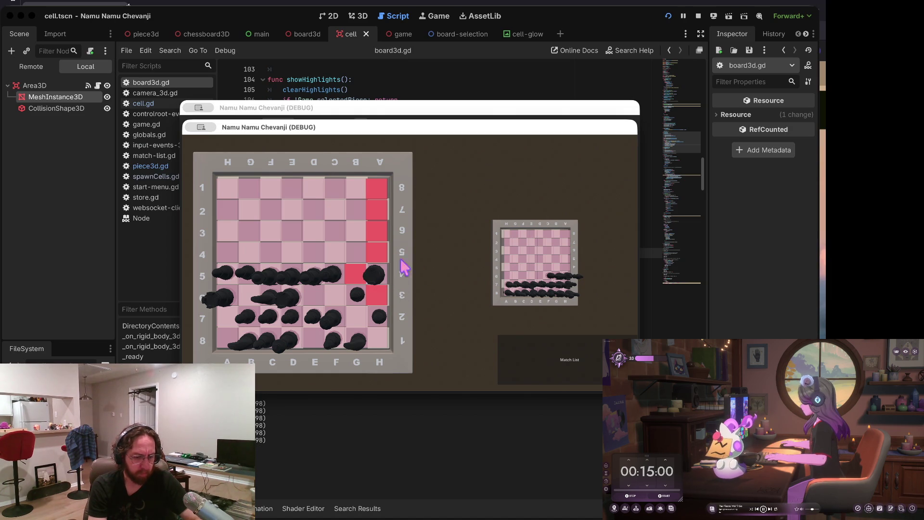
left_click(312, 271)
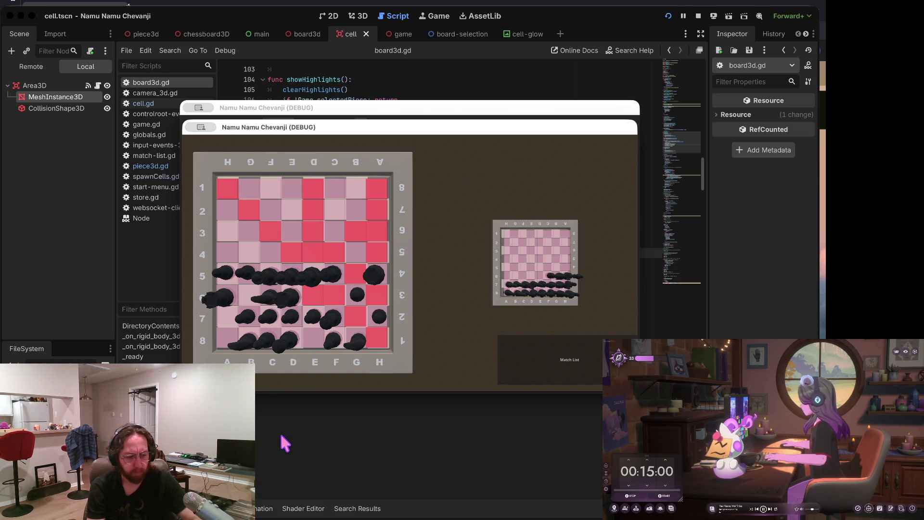
Step: Return to the script editor's showHighlights code
left_click(128, 269)
scroll(494, 210, "down", 1)
scroll(493, 210, "down", 3)
scroll(493, 210, "up", 2)
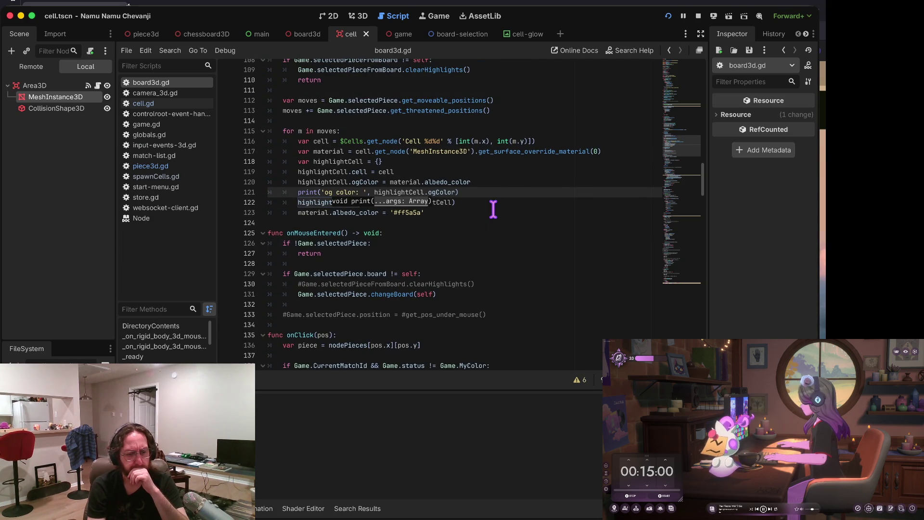
Step: Replace the word 'cell' with 'material' on line 119 of board3d.gd
scroll(493, 209, "up", 3)
scroll(493, 209, "down", 1)
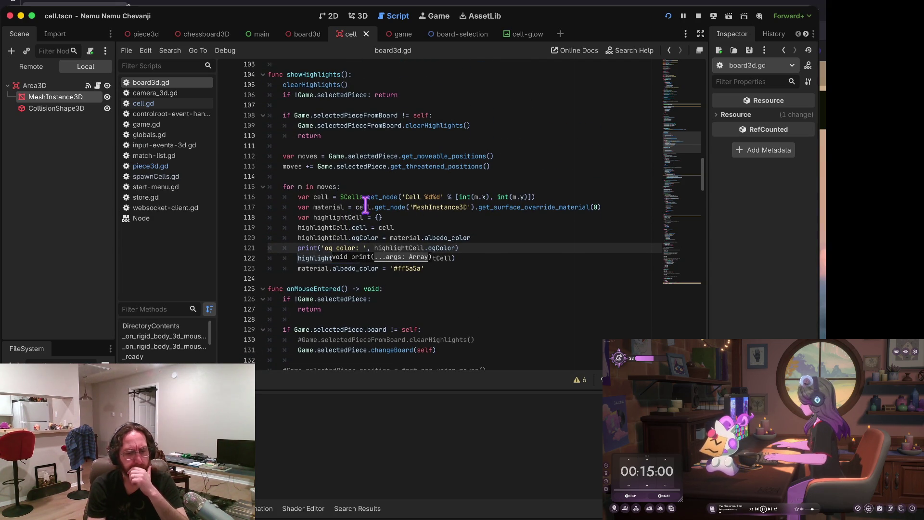
left_click_drag(480, 206, 482, 202)
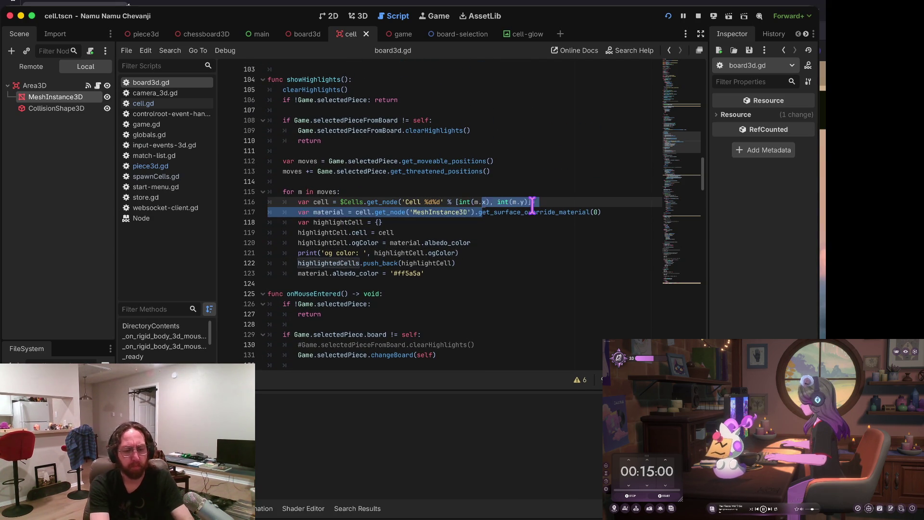
key("Down")
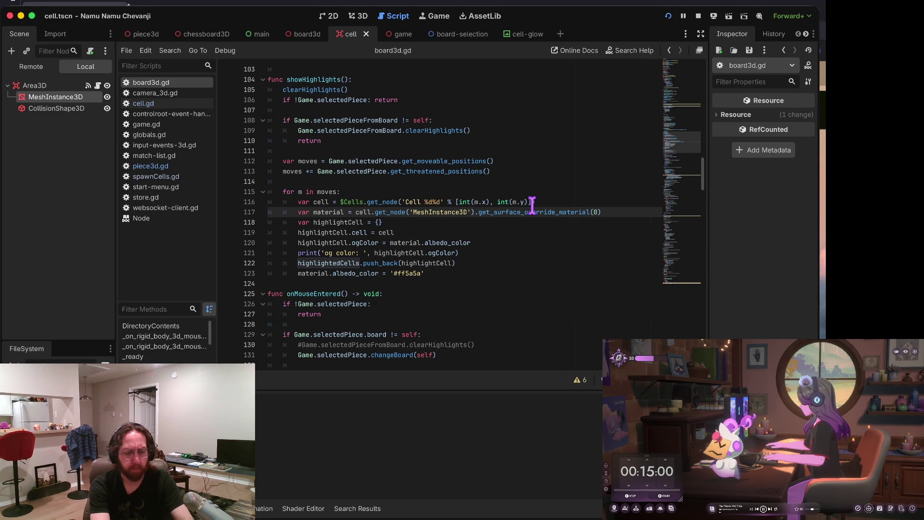
key("Down")
key("Up")
key("Up")
key("Down")
key("Down")
key("Down")
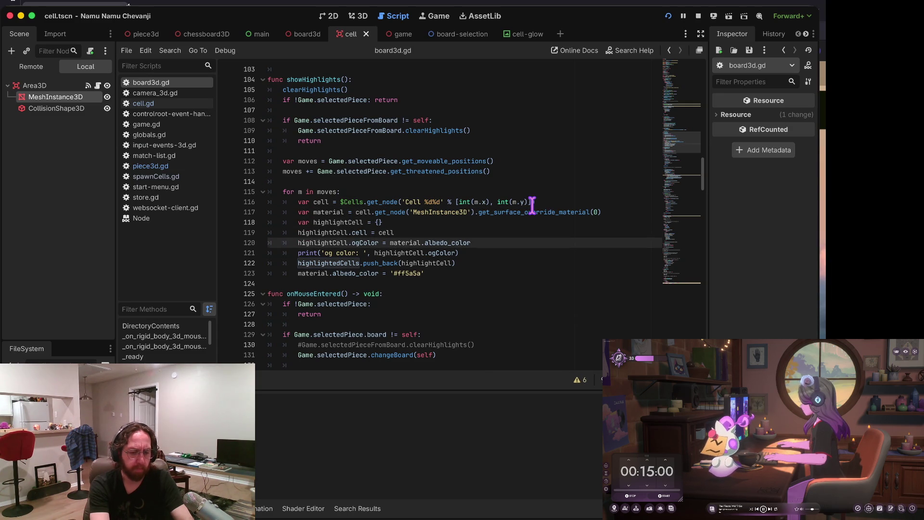
key("Up")
key("Up")
key("Up")
key("alt+BackSpace")
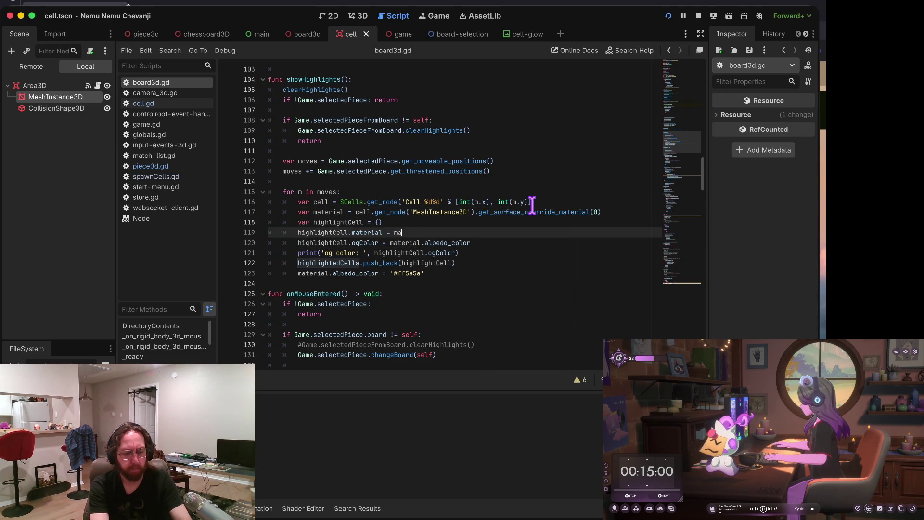
key("Return")
key("Home")
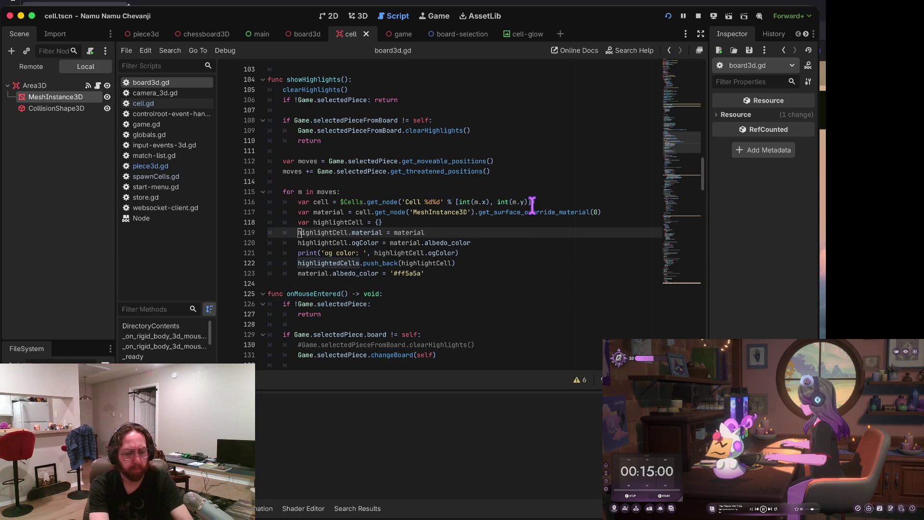
key("Down")
key("Down")
key("Down")
key("Up")
key("Up")
key("Up")
key("Down")
key("Down")
key("Down")
key("Down")
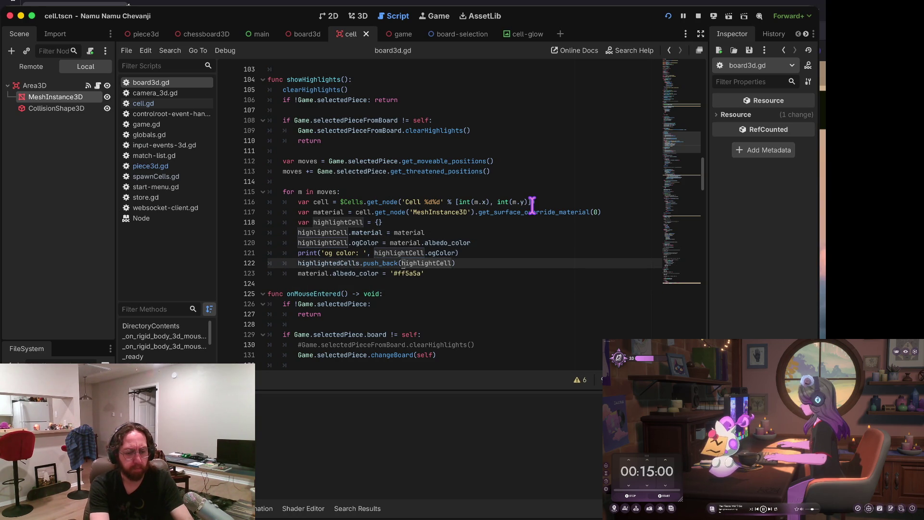
Step: Change line 100 to restore colour via x.material.albedo_color = x.ogColor, then run the project
key("Up")
key("Up")
key("Down")
key("Down")
key("F3")
key("F3")
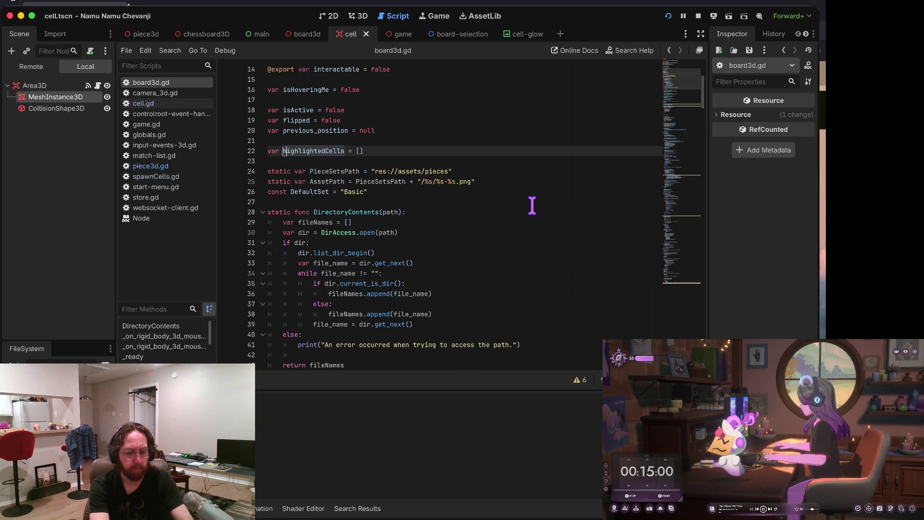
key("Down")
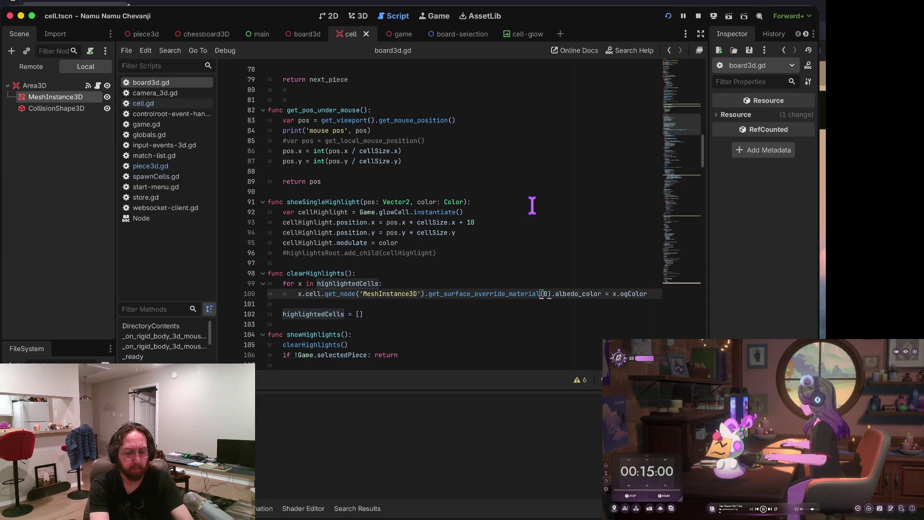
key("shift+Home")
key("BackSpace")
key("Tab")
key("Tab")
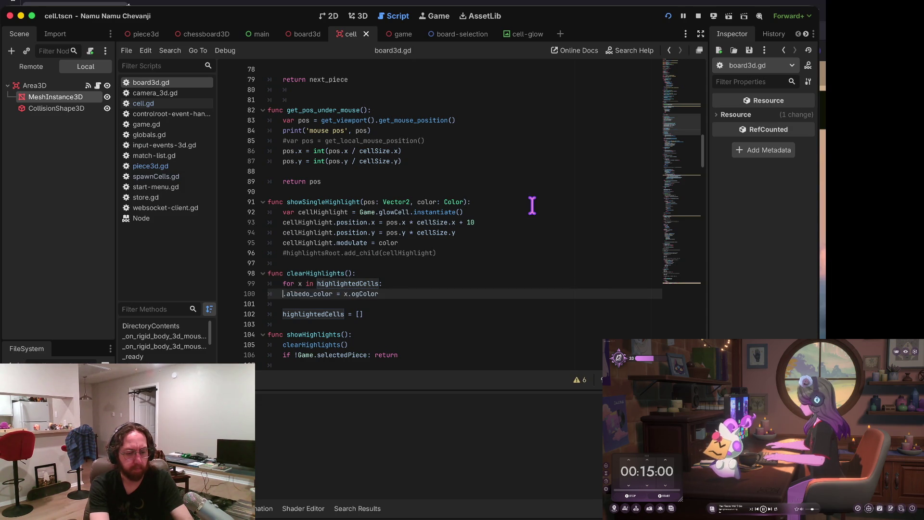
type("x")
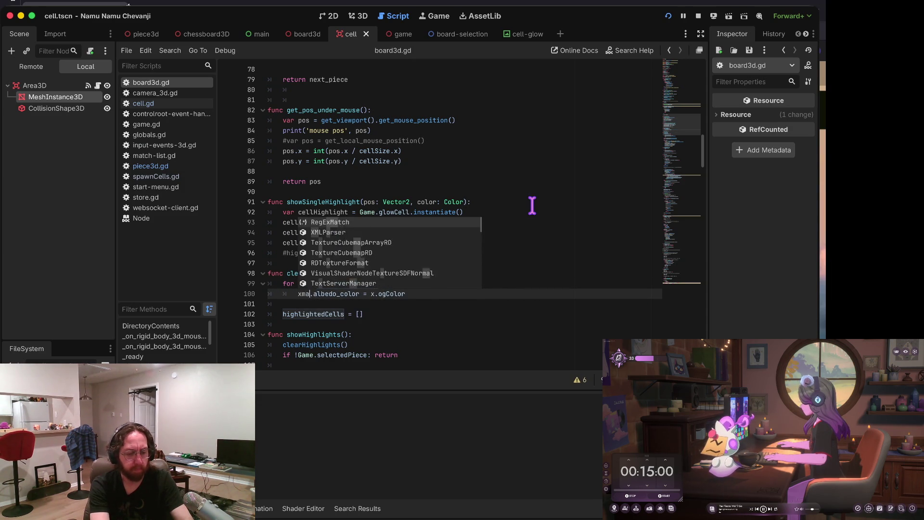
type(".material")
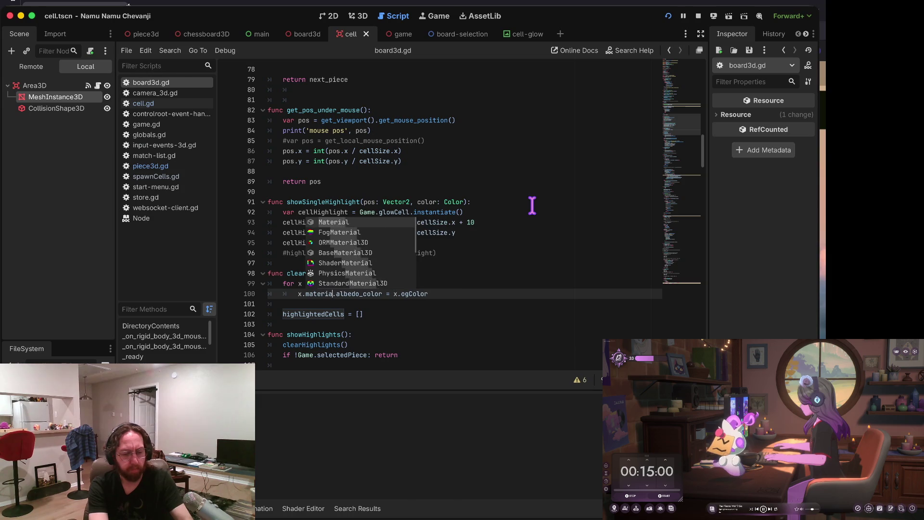
key("super+b")
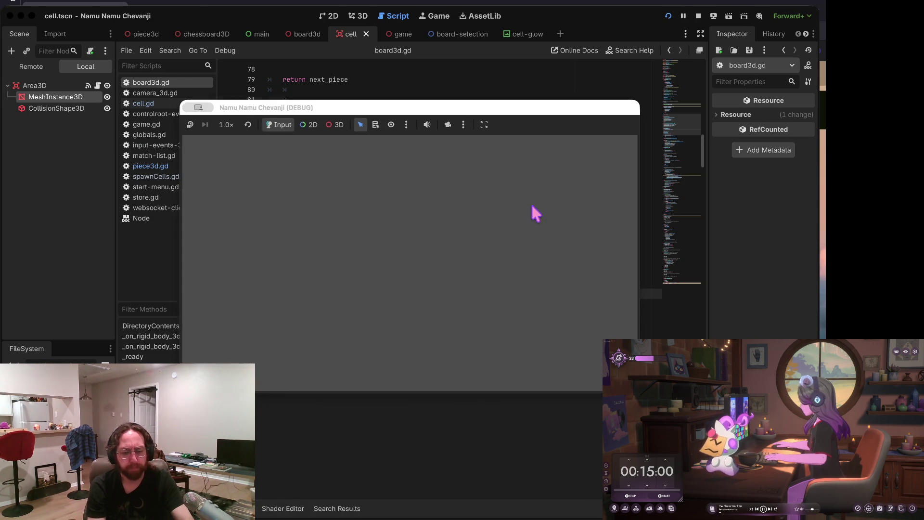
Step: In the running game, log in, open a board and move the black piece from H4 to H6
left_click(406, 280)
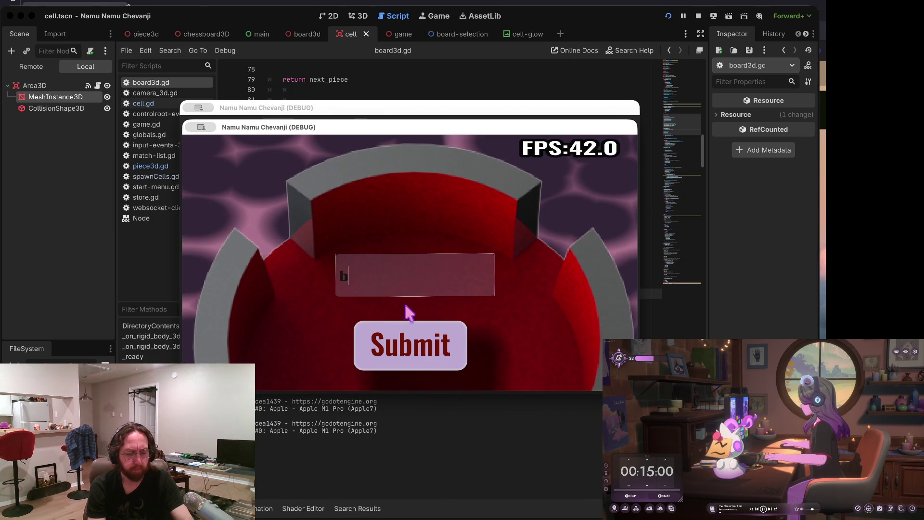
left_click(404, 342)
left_click(376, 308)
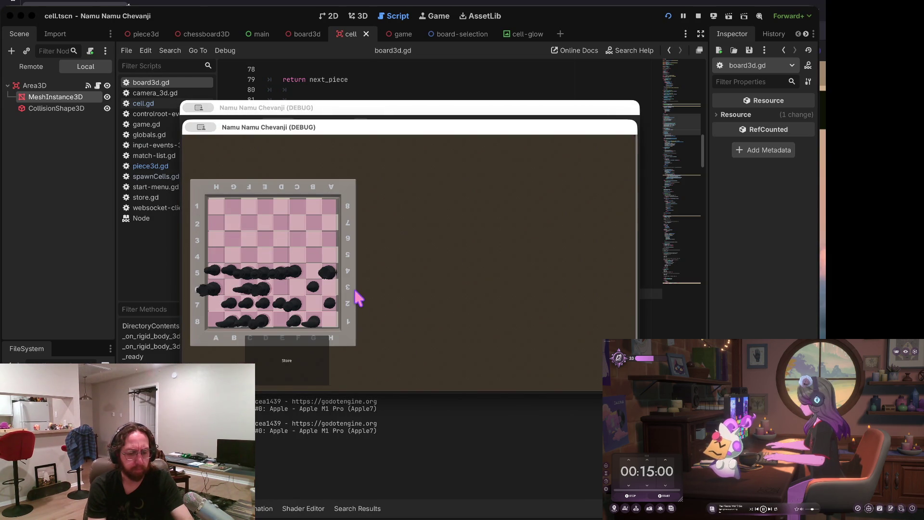
left_click(313, 354)
left_click(572, 355)
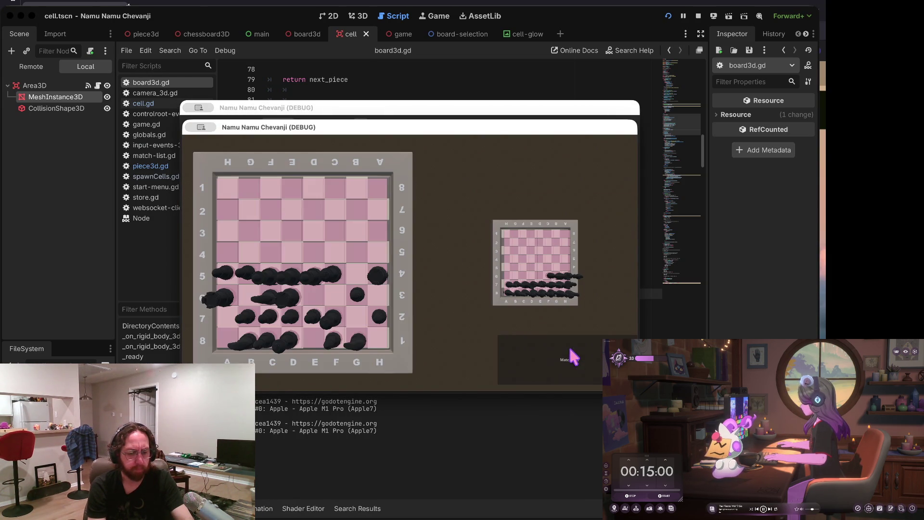
left_click(377, 276)
left_click(377, 233)
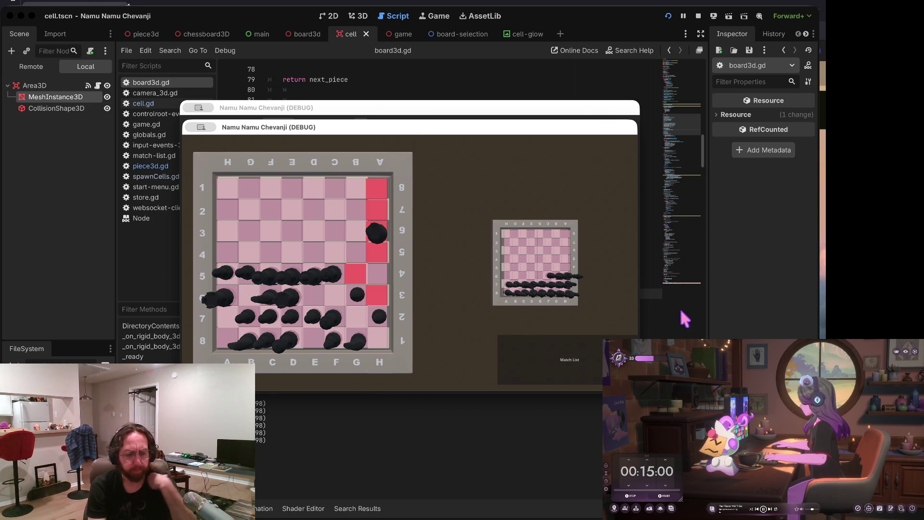
Step: Set a breakpoint on line 99, relaunch, enter a username, open a board and select a piece
left_click(680, 331)
left_click(460, 279)
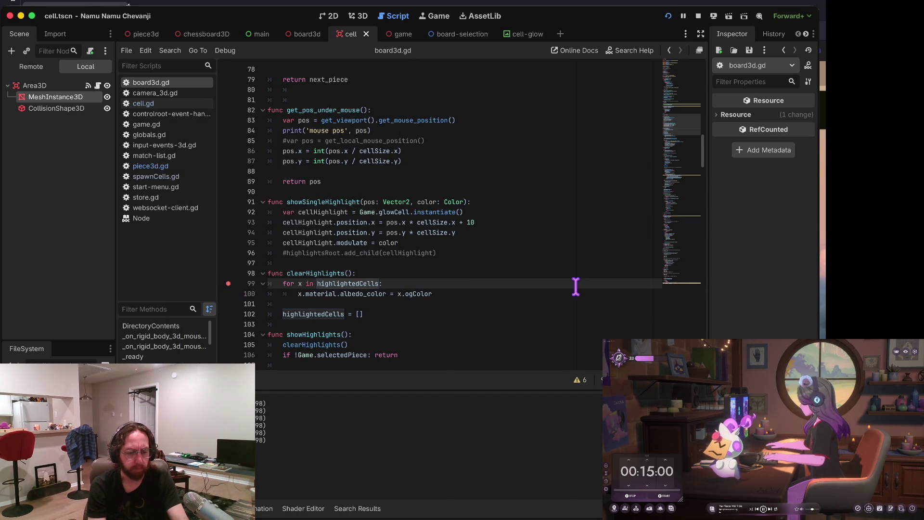
key("super+b")
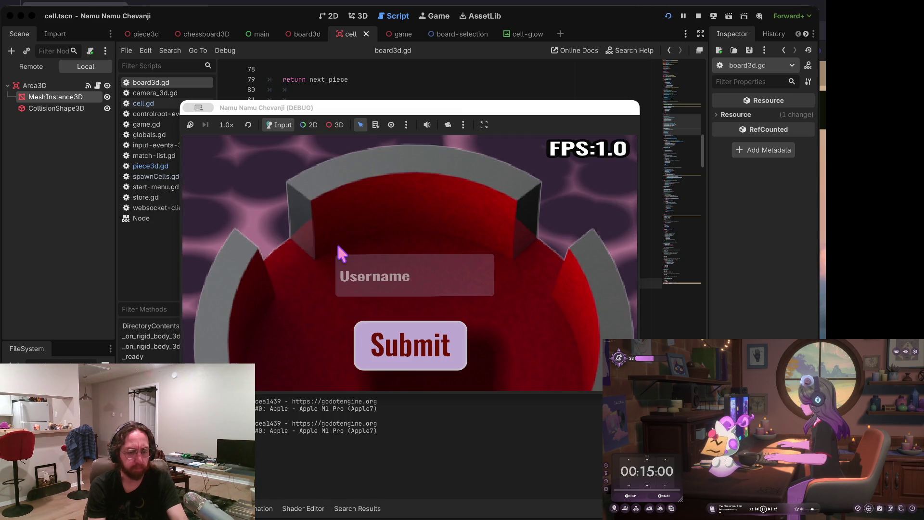
type("a")
left_click(385, 344)
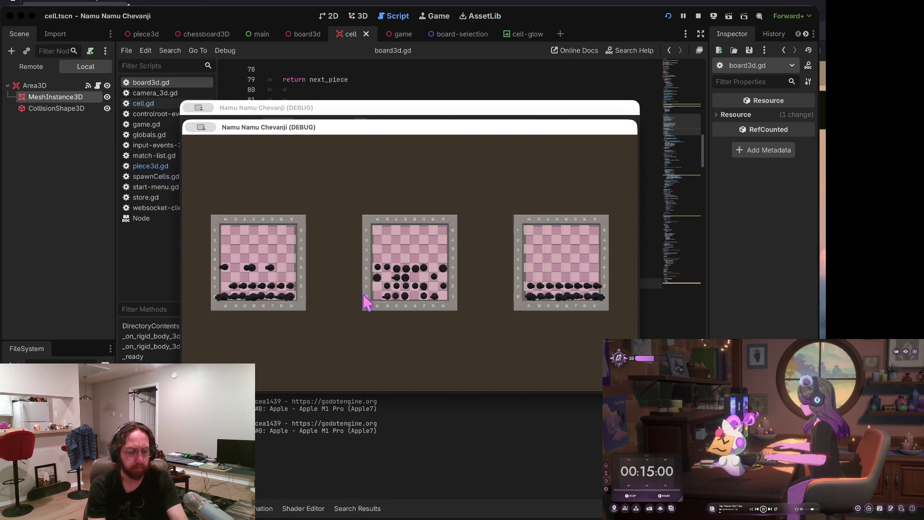
left_click(363, 296)
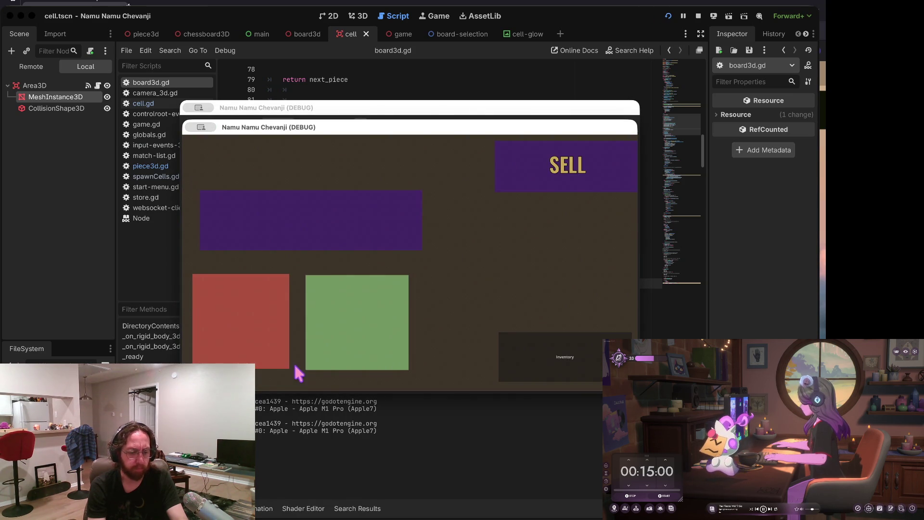
left_click(222, 267)
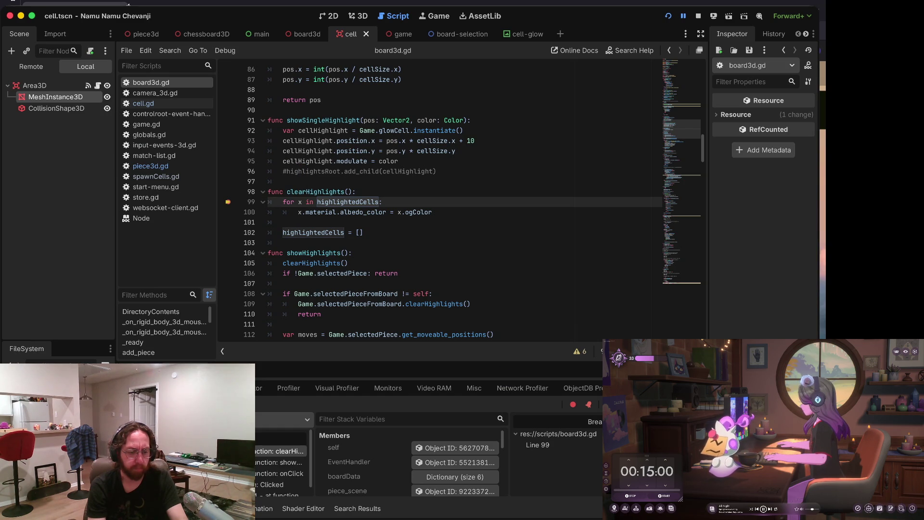
Step: Resume, break again on a new piece, step to line 100 and open local x's material in the Inspector
key("F12")
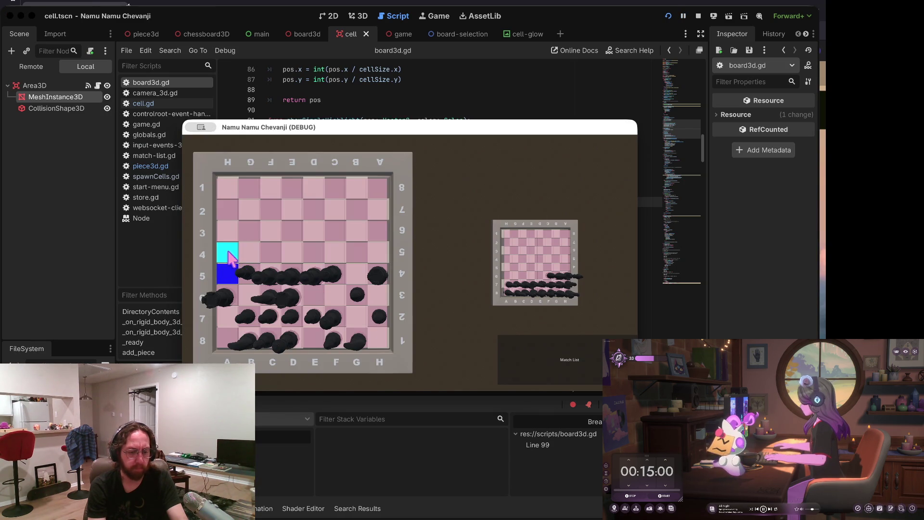
left_click(228, 253)
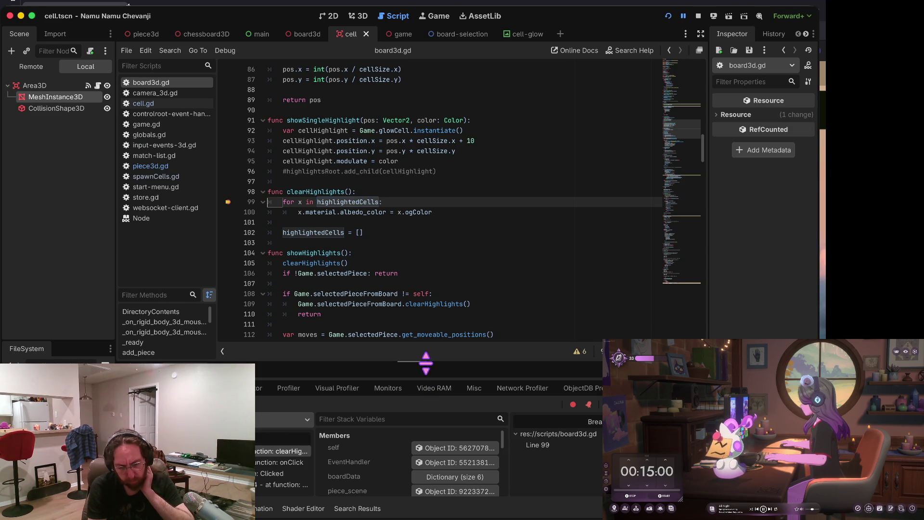
left_click_drag(423, 361, 423, 272)
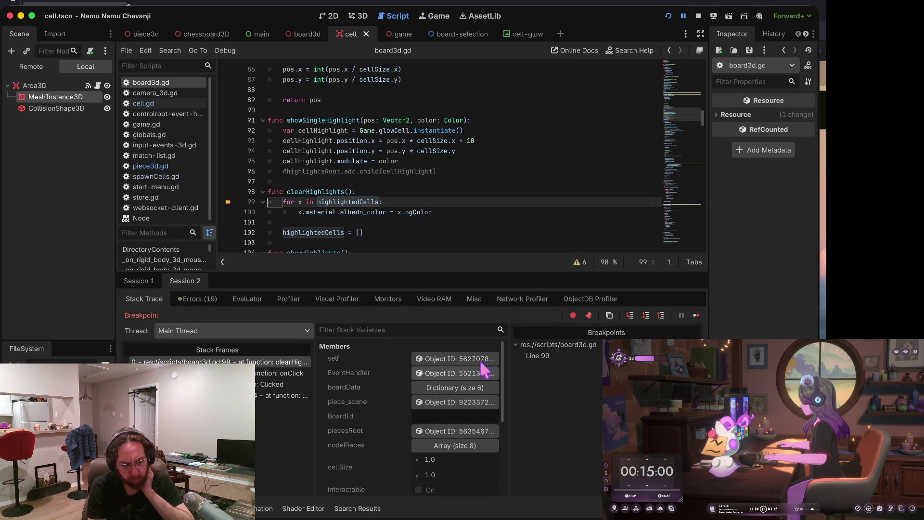
left_click(631, 316)
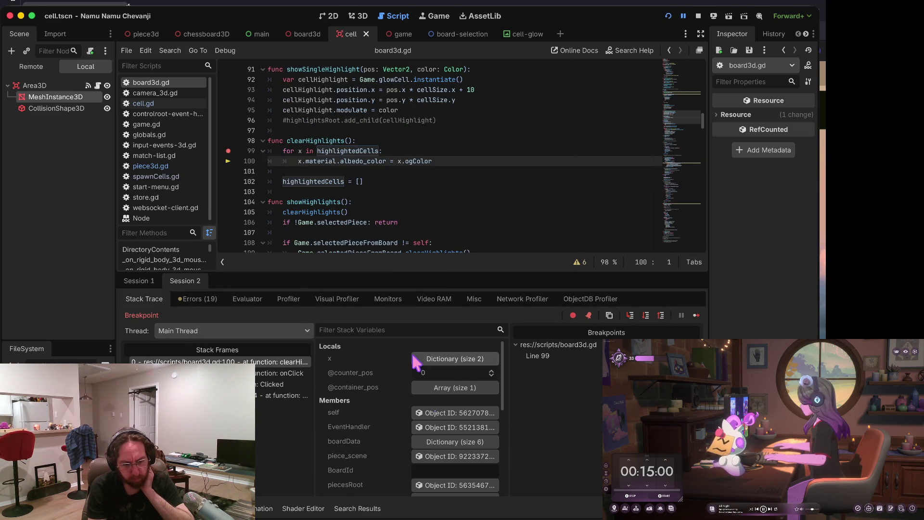
left_click(455, 358)
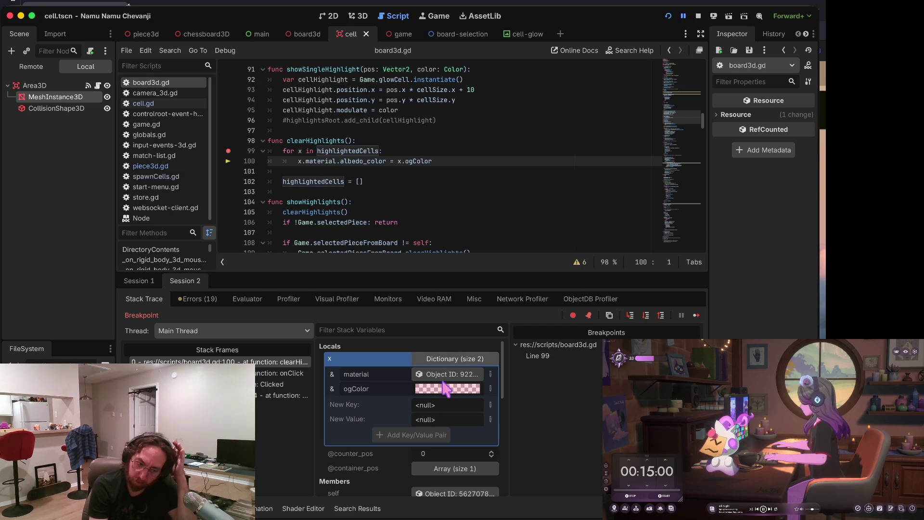
left_click(450, 374)
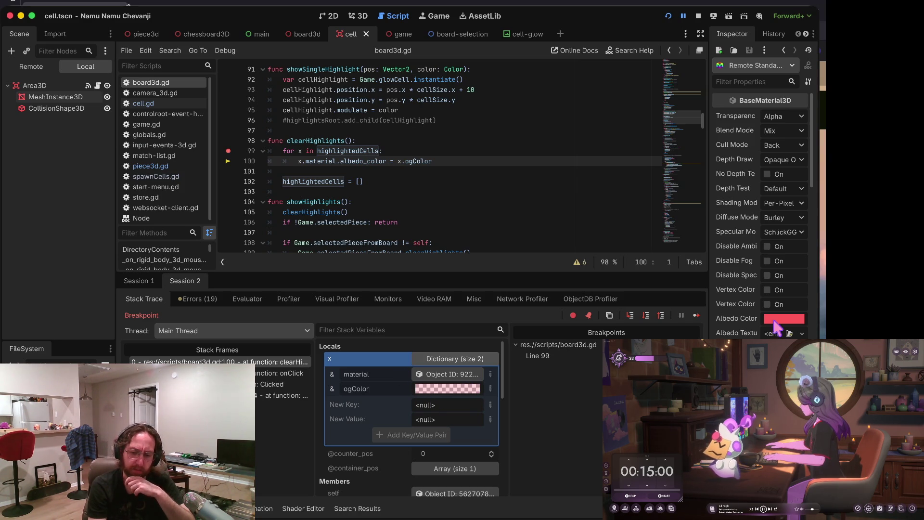
Step: Read through the material's properties in the widened Inspector, then stop the debug session
left_click_drag(707, 313, 623, 320)
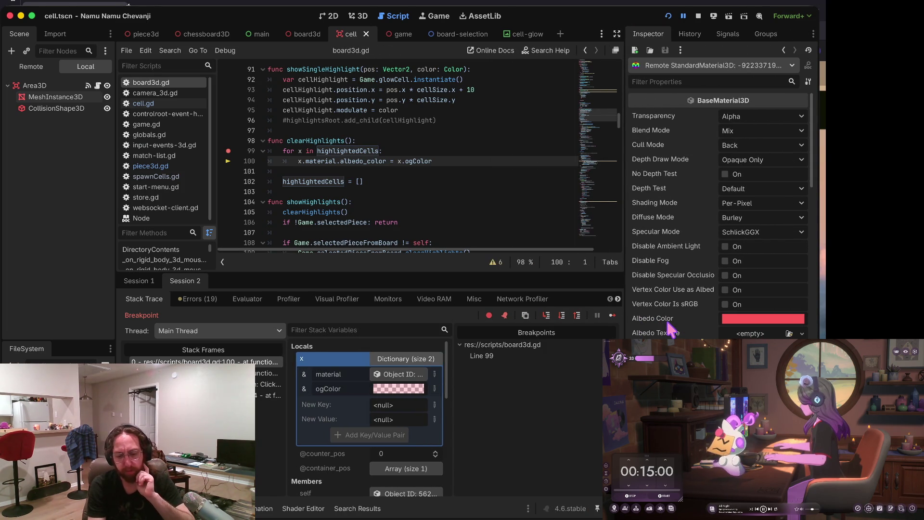
scroll(696, 322, "down", 15)
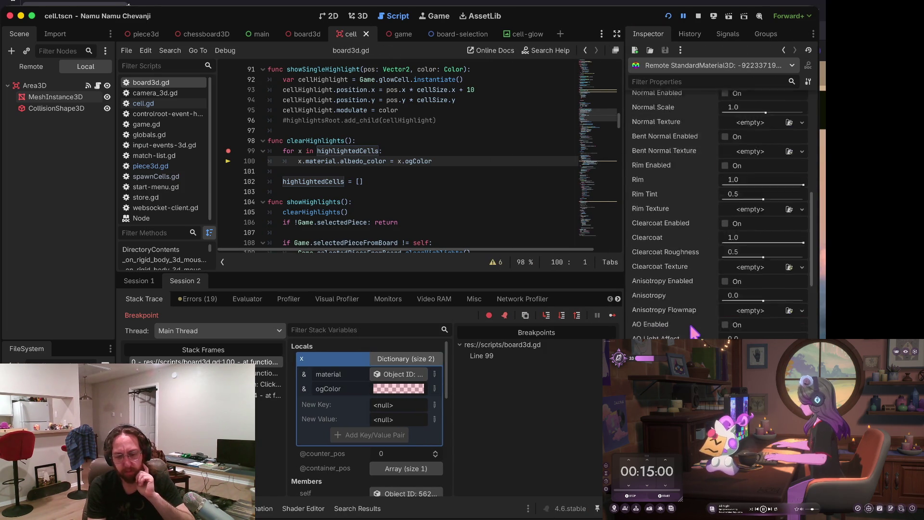
scroll(694, 332, "down", 10)
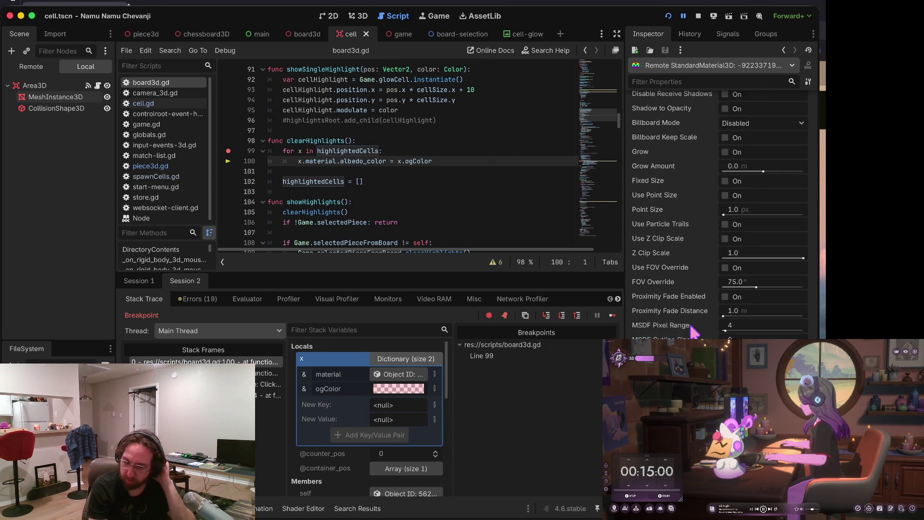
scroll(694, 332, "up", 20)
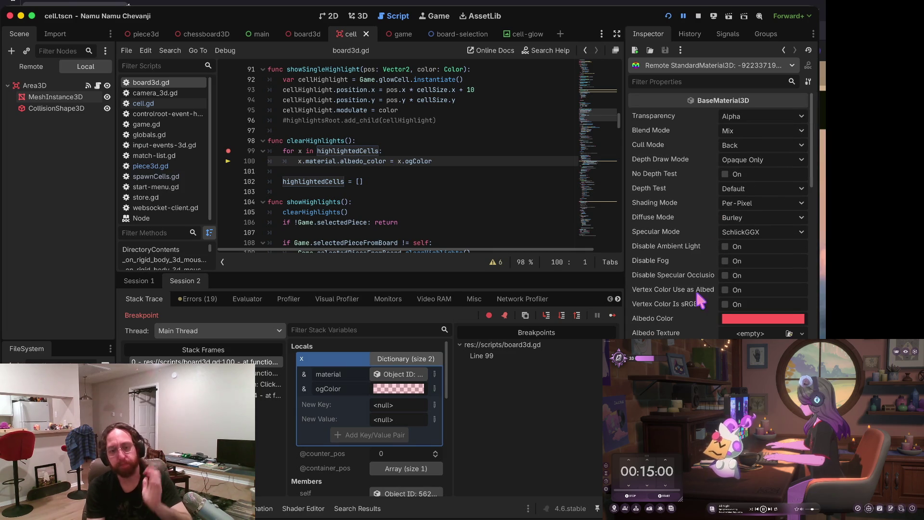
left_click(699, 16)
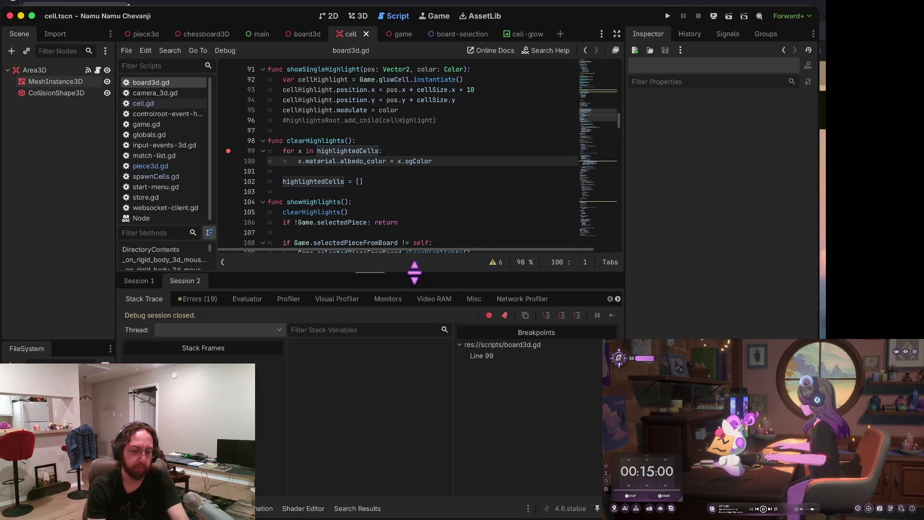
Step: Try edits to line 100's albedo_color assignment, undo the Color( wrapper, and save the script
left_click_drag(413, 271, 408, 376)
left_click(431, 161)
type("r.")
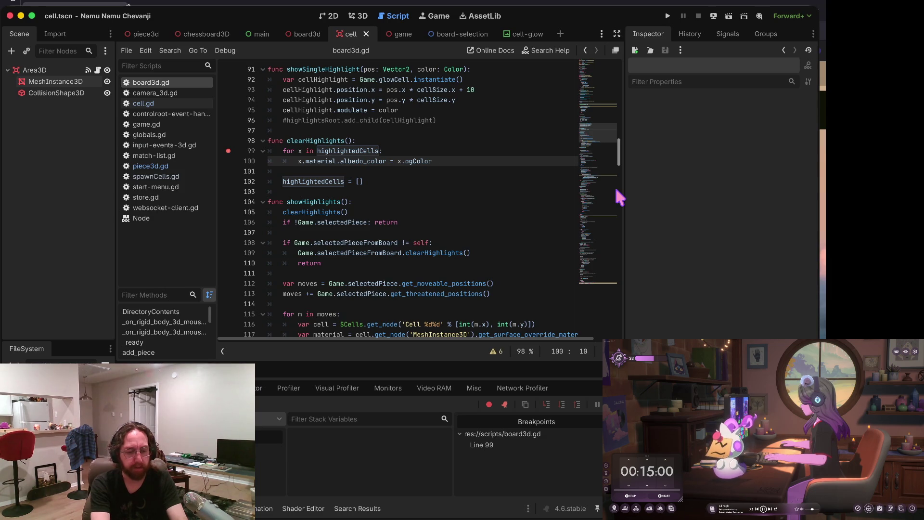
type("x")
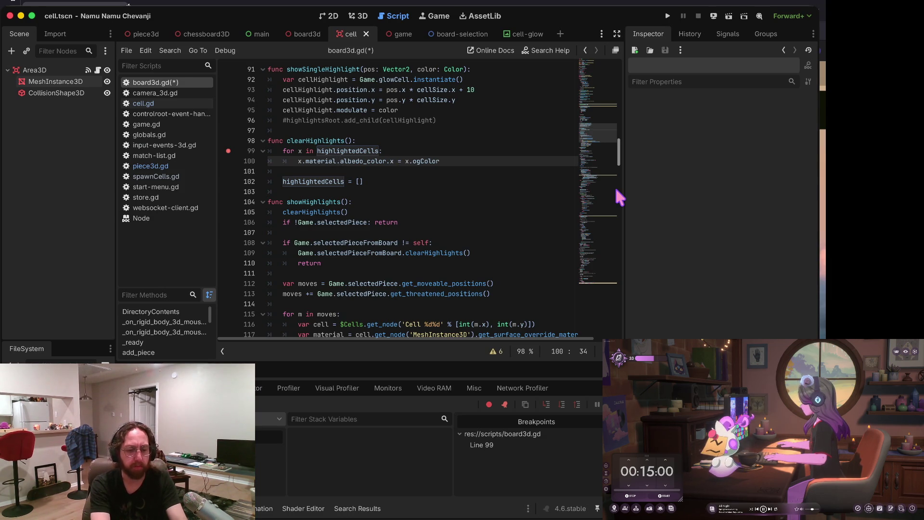
key("BackSpace")
key("BackSpace")
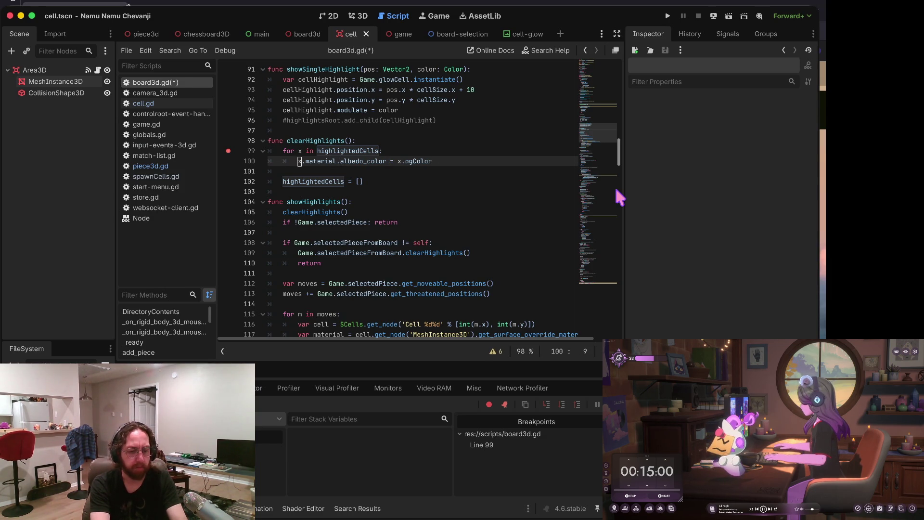
key("ctrl+s")
key("Up")
key("Down")
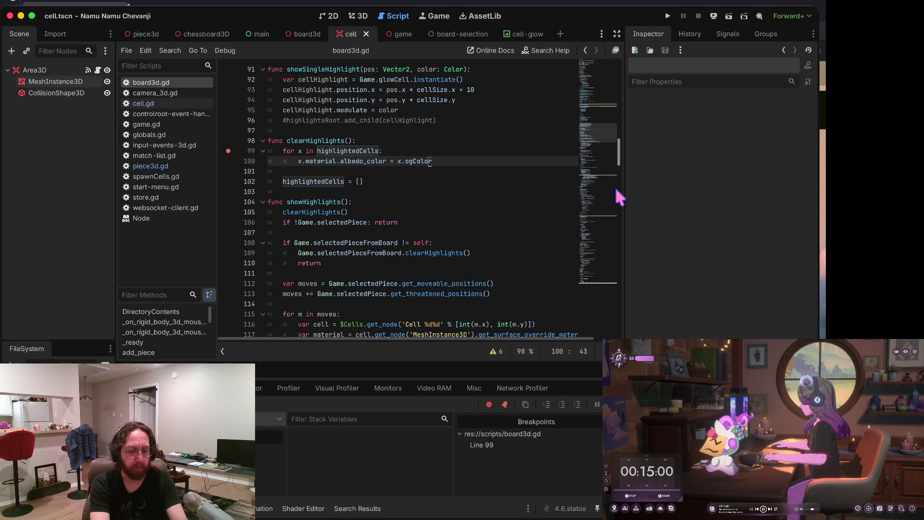
type("Color(")
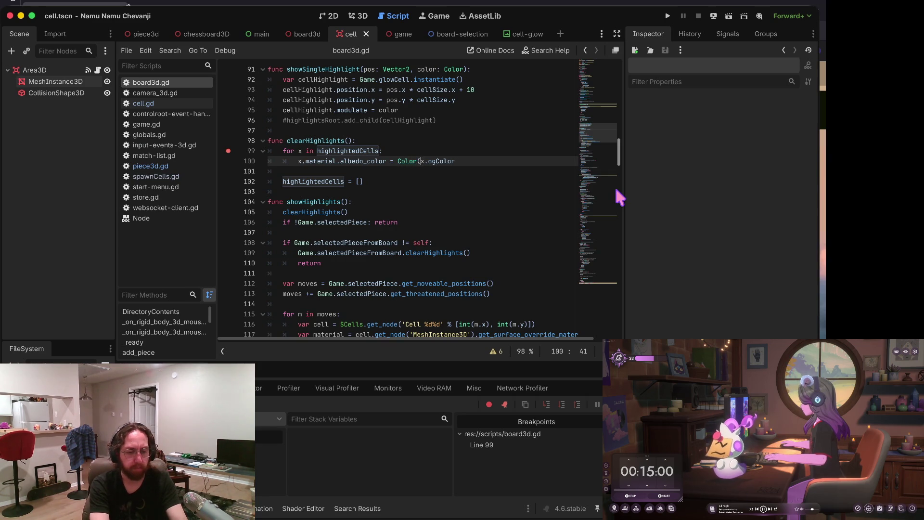
key("Right")
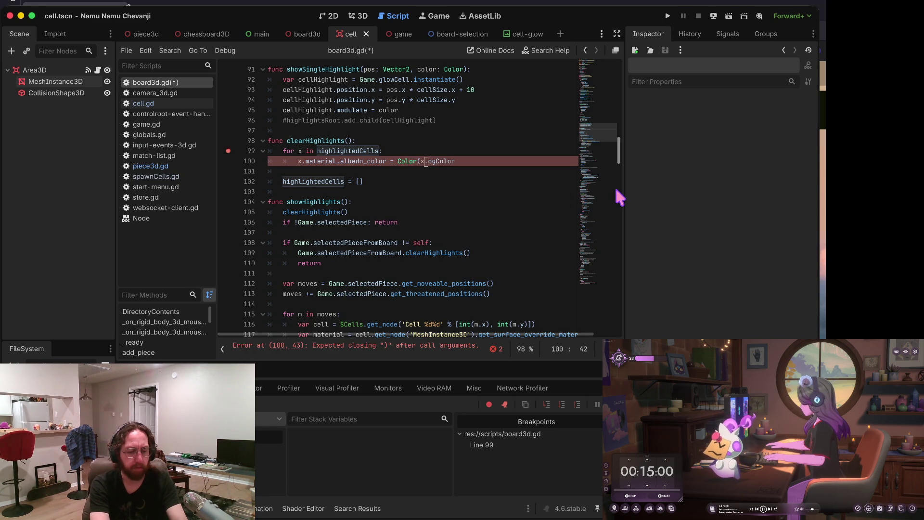
key("ctrl+z")
key("ctrl+s")
key("Up")
key("Down")
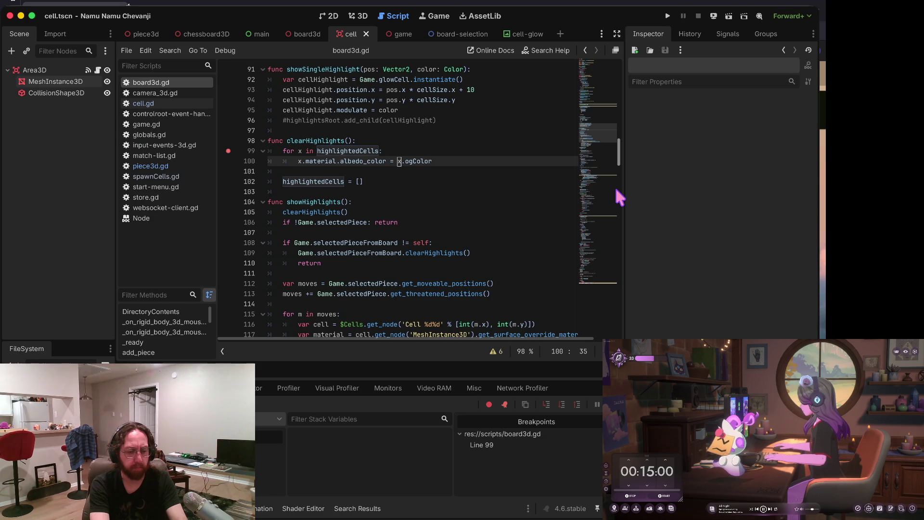
key("Up")
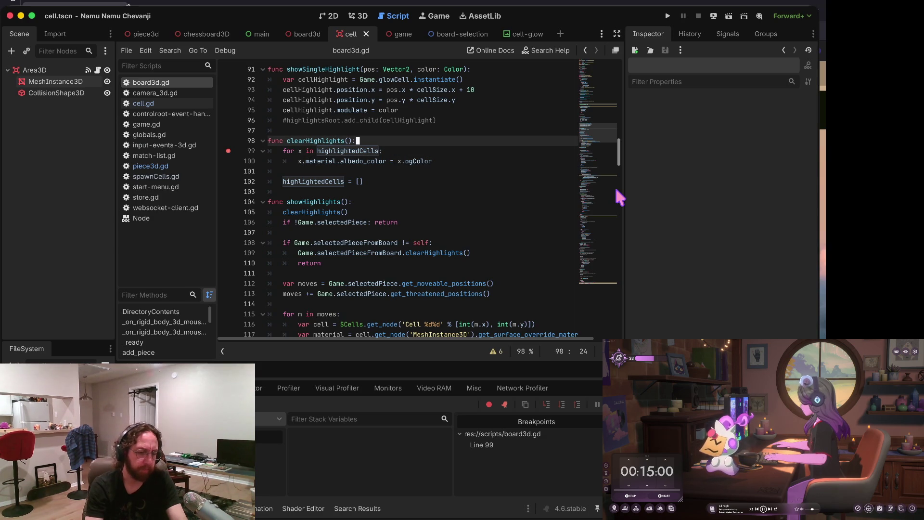
Step: Remove the line 99 breakpoint and review showHighlights down to the end of line 119
left_click(228, 151)
scroll(386, 148, "up", 5)
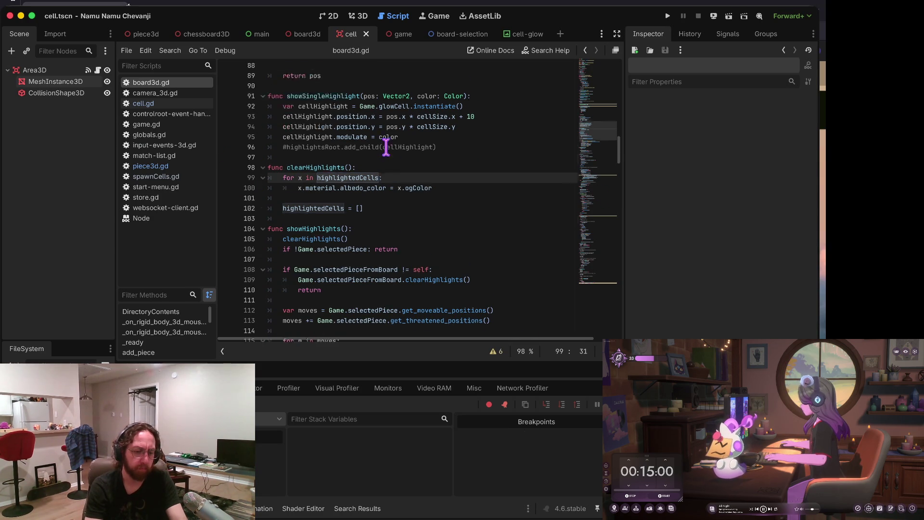
scroll(361, 215, "down", 9)
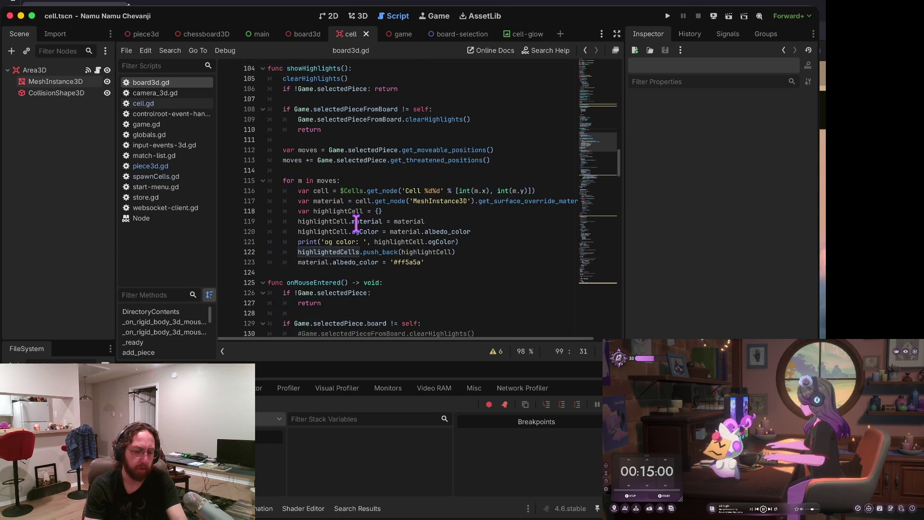
scroll(356, 219, "up", 7)
scroll(355, 212, "down", 5)
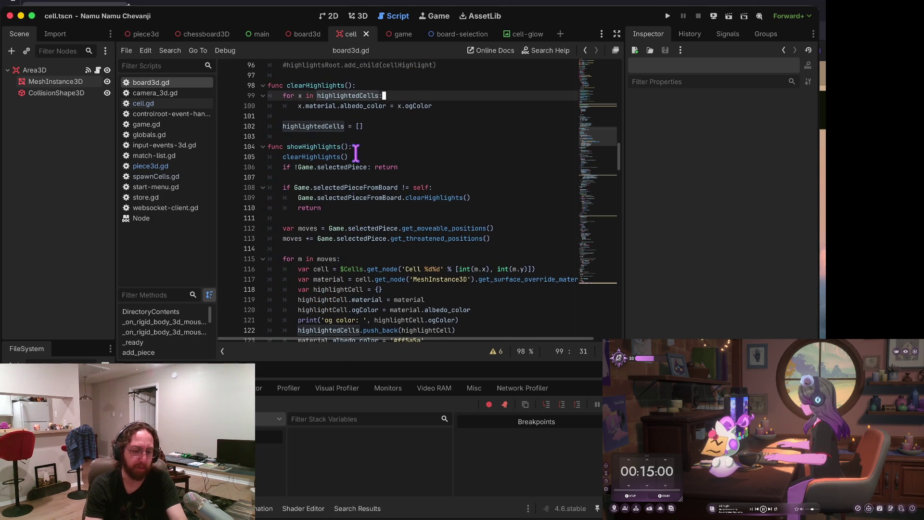
scroll(345, 207, "down", 3)
scroll(345, 207, "up", 2)
scroll(356, 206, "up", 1)
left_click_drag(427, 182, 440, 189)
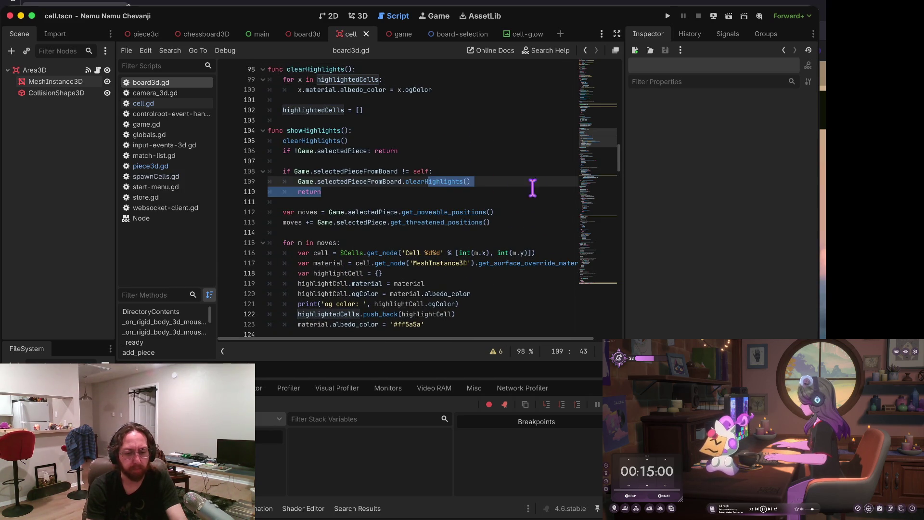
left_click(496, 192)
scroll(495, 192, "down", 3)
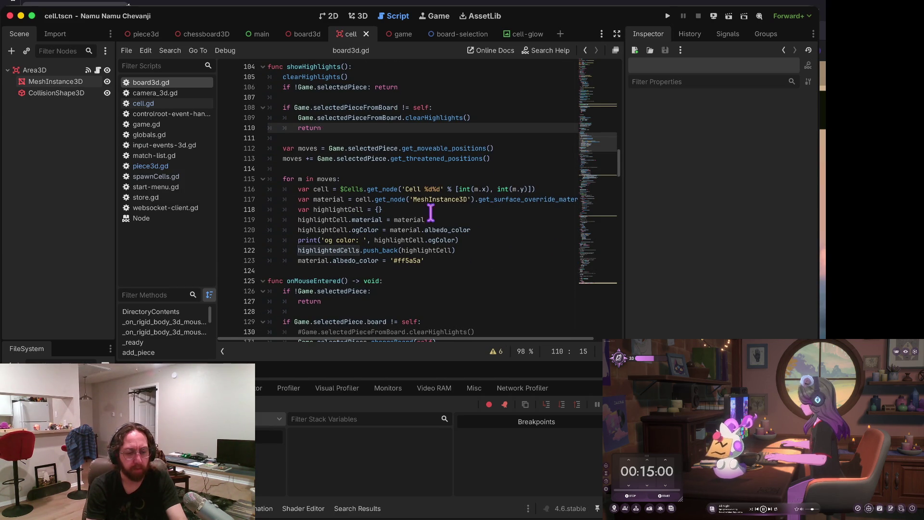
scroll(411, 219, "down", 1)
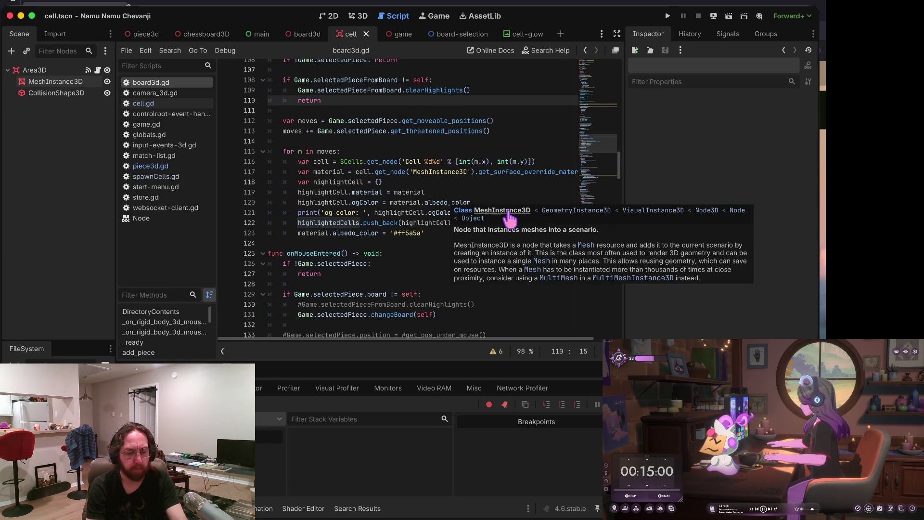
left_click(386, 201)
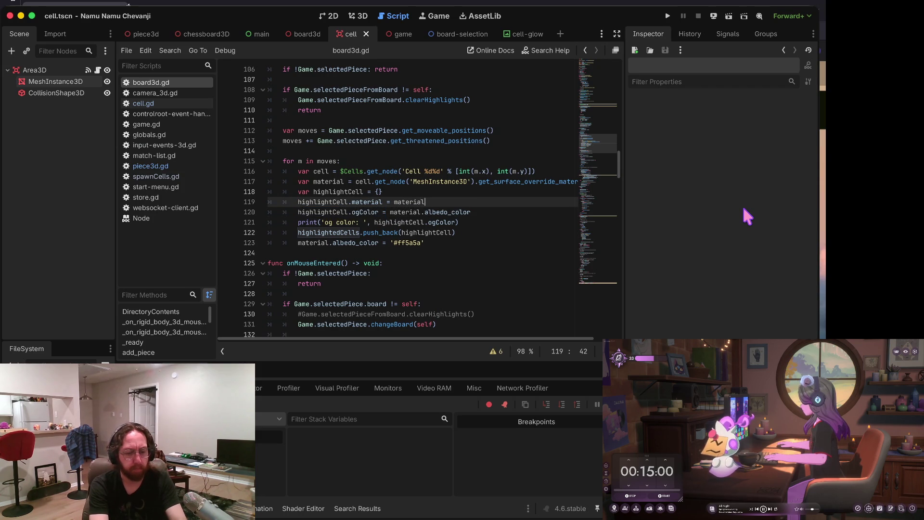
Step: Add 'var c = material.albedo_color' on a new line above the ogColor assignment
key("Return")
type("var")
key("Down")
key("End")
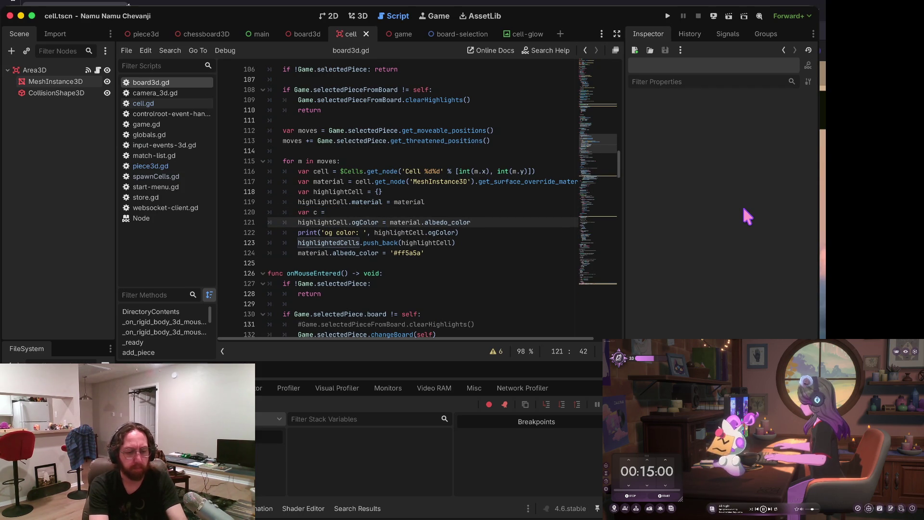
key("shift+End")
key("ctrl+x")
key("Up")
key("End")
key("ctrl+v")
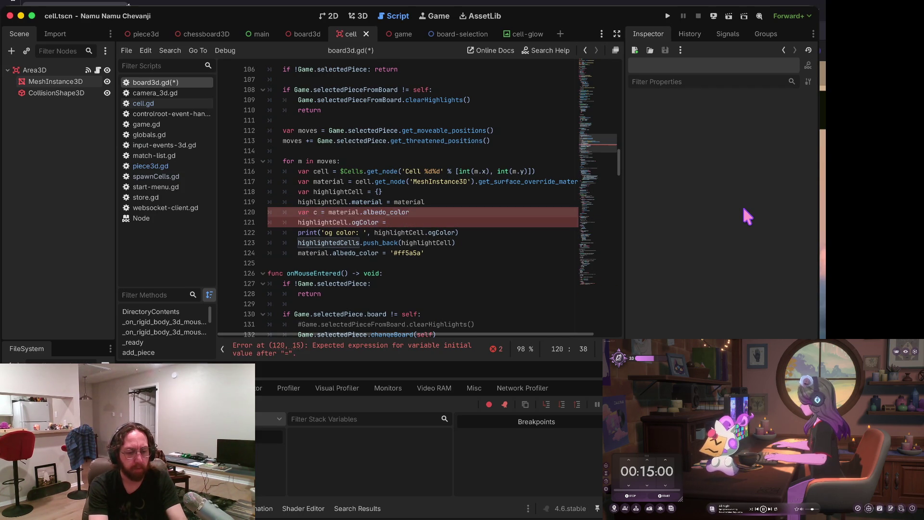
Step: Set ogColor = Color(c.r, c.g, c.b, c.a), save board3d.gd and run the project
key("Down")
type("Co")
type("lor(c")
type(".r, ")
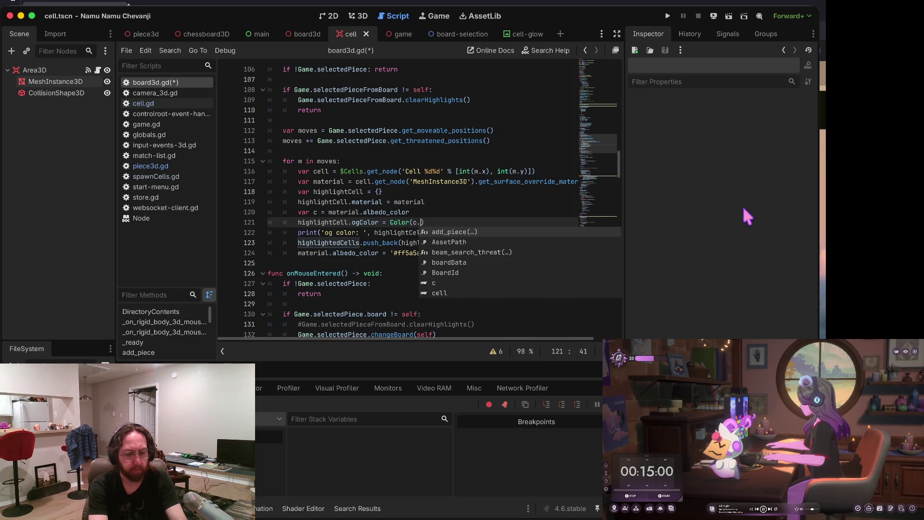
type("c.g, ")
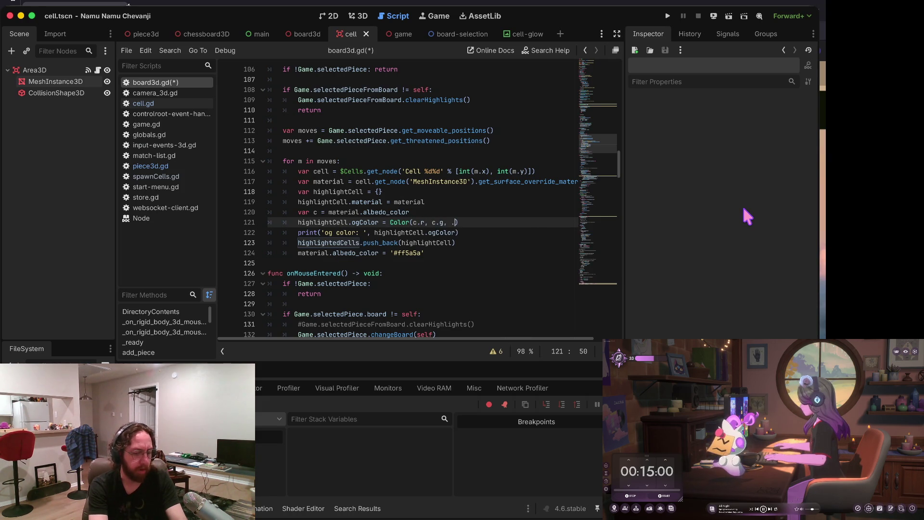
type("c.b")
key("ctrl+s")
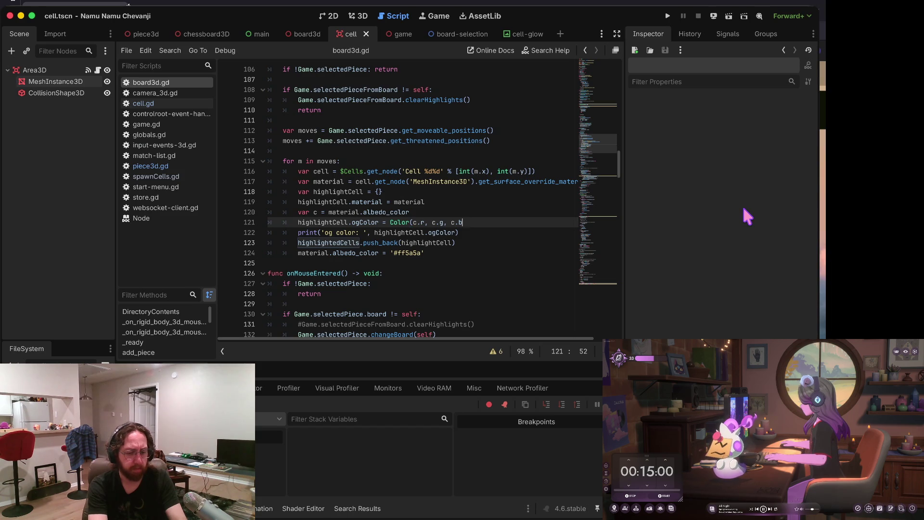
type(", c.a)")
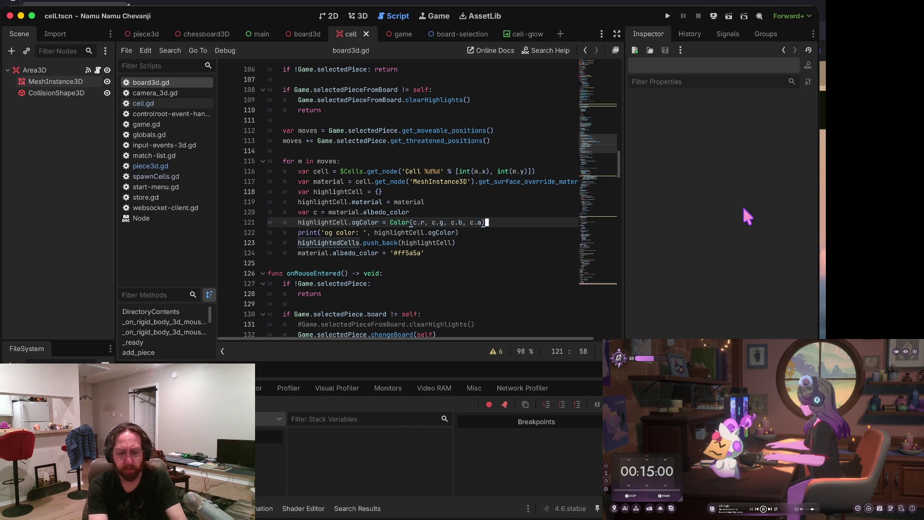
key("super+b")
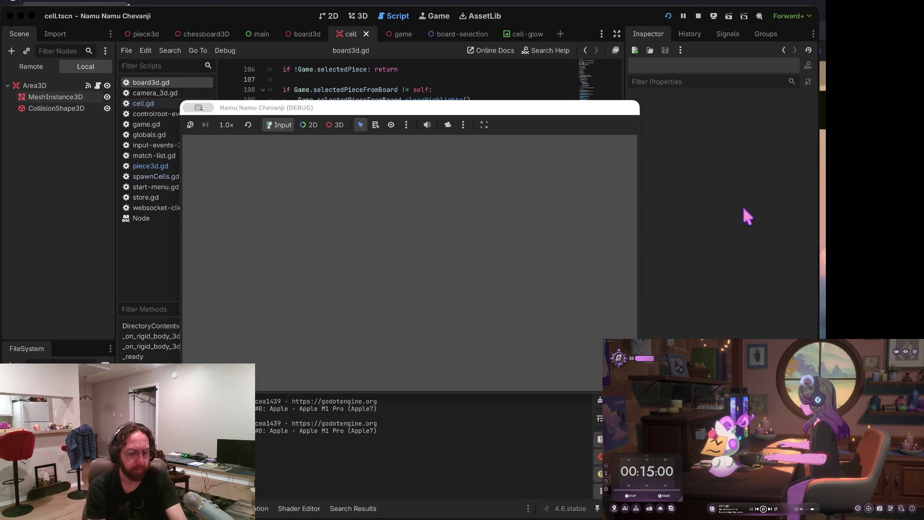
Step: Log in, open the middle board, select an H-file piece to show red moves, then return to the editor
left_click(393, 325)
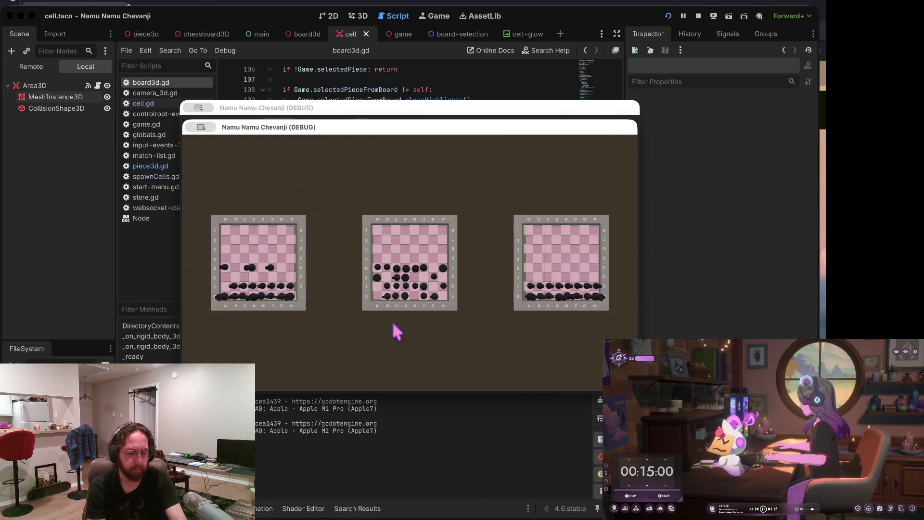
left_click(395, 302)
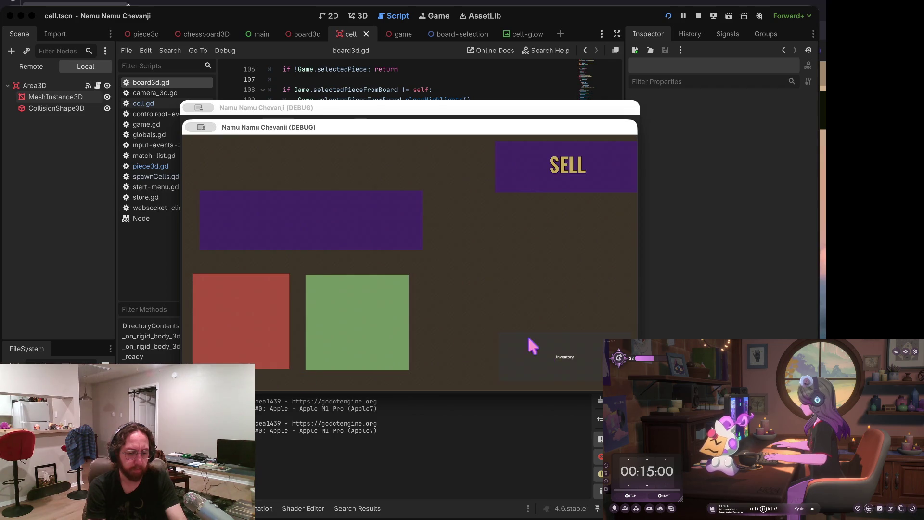
left_click(377, 274)
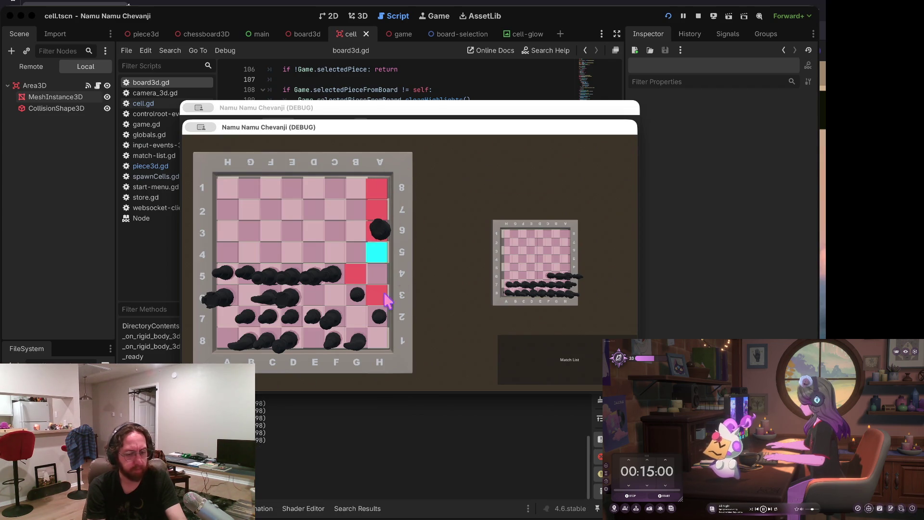
left_click(592, 78)
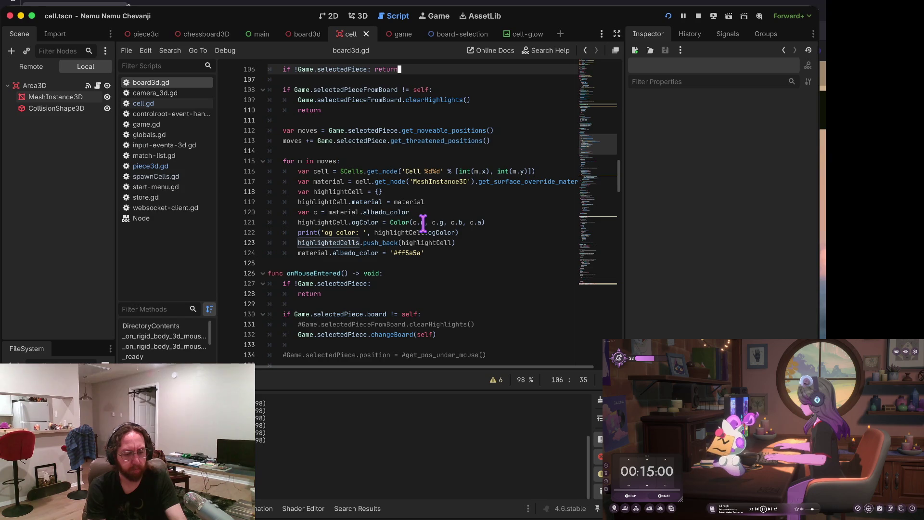
Step: Set a breakpoint on line 122, rerun, enter a username and select a piece on the middle board
left_click(225, 236)
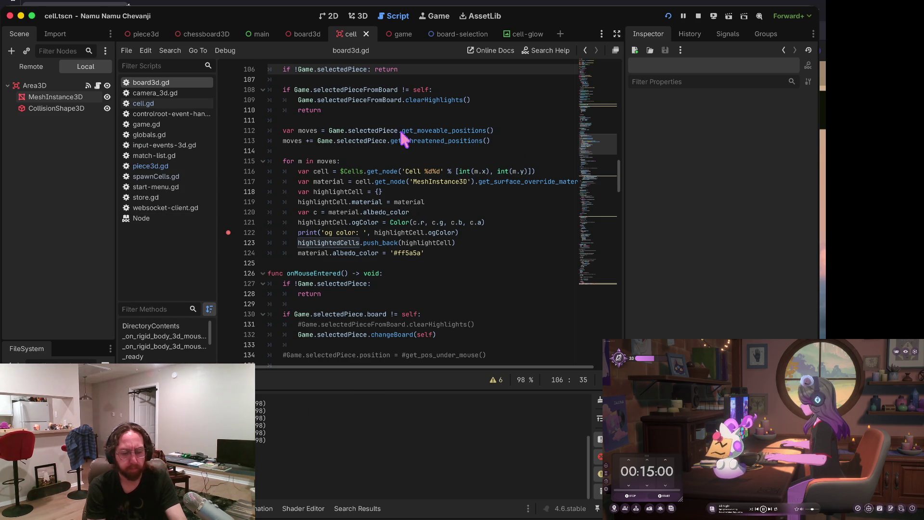
key("super+b")
type("b")
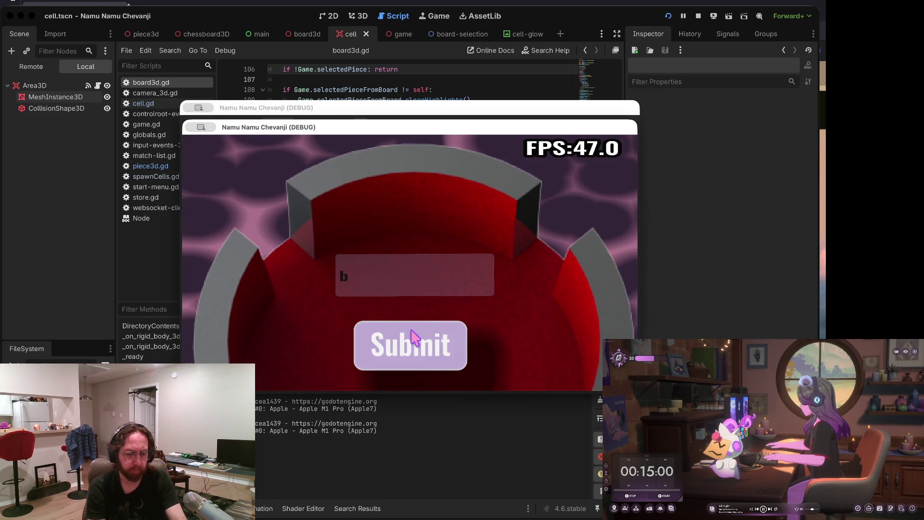
left_click(412, 332)
left_click(375, 306)
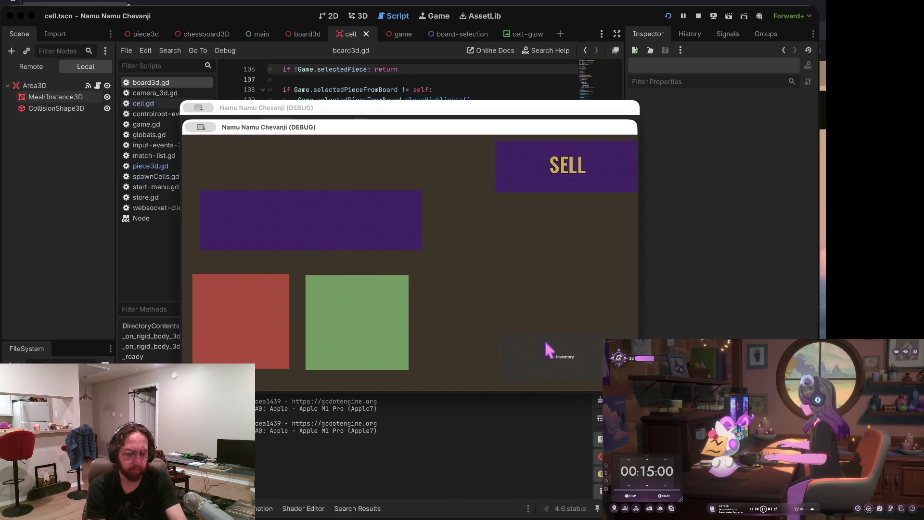
left_click(377, 276)
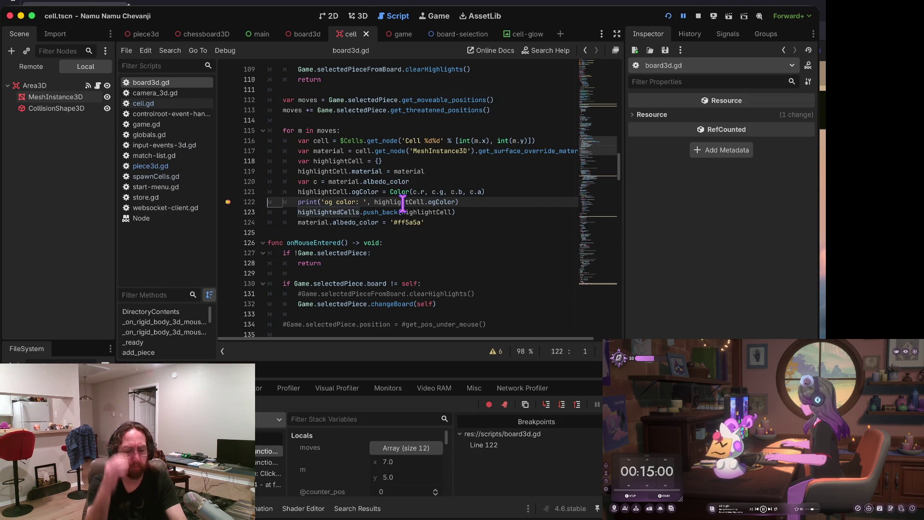
Step: Expand highlightCell's Dictionary (size 2) in Locals to see material and ogColor, then switch windows
mouse_move(403, 202)
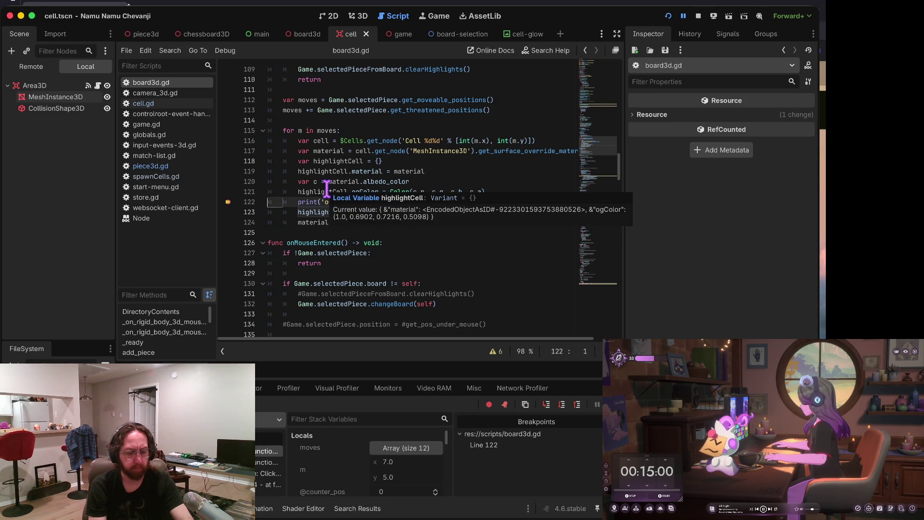
left_click_drag(373, 364, 373, 275)
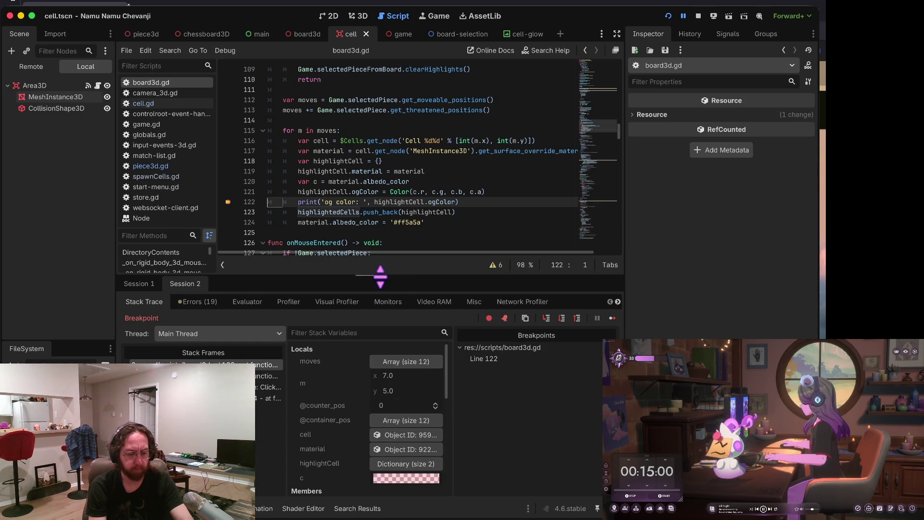
scroll(399, 428, "down", 2)
left_click(399, 417)
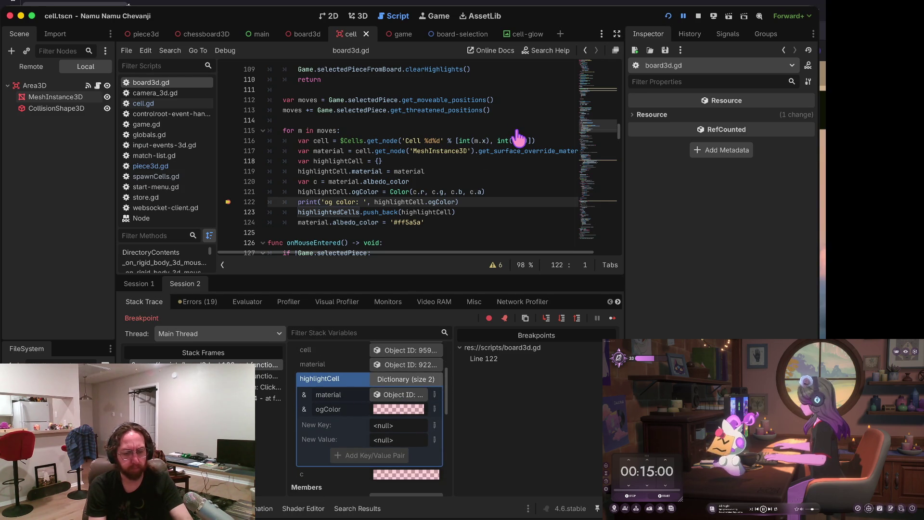
key("ctrl+Up")
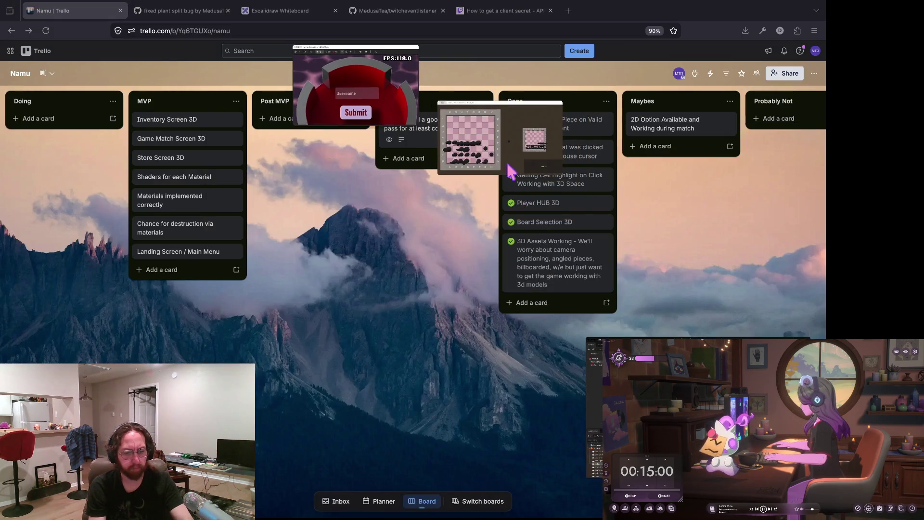
left_click(507, 162)
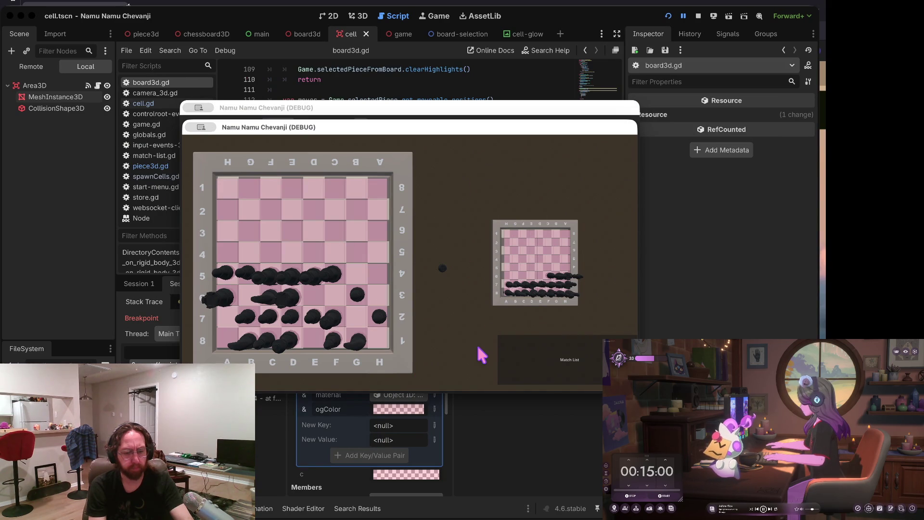
key("ctrl+Up")
key("ctrl+Up")
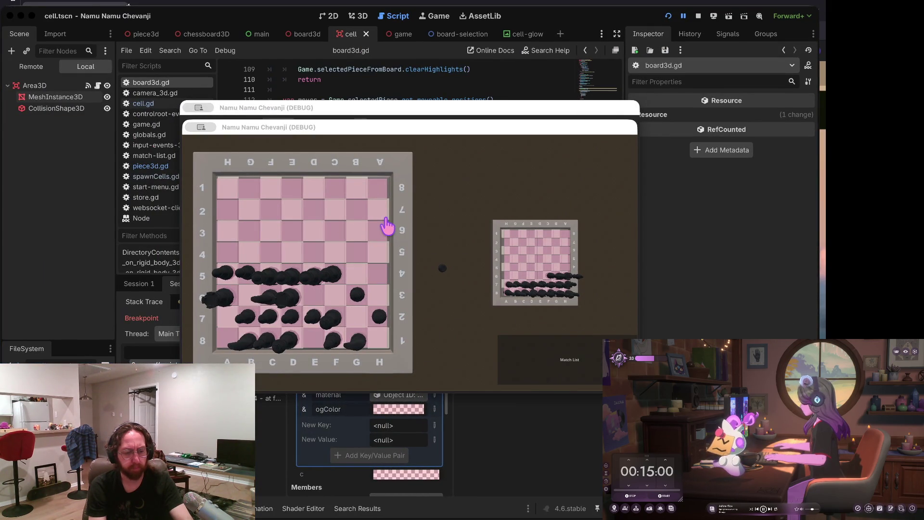
left_click(408, 341)
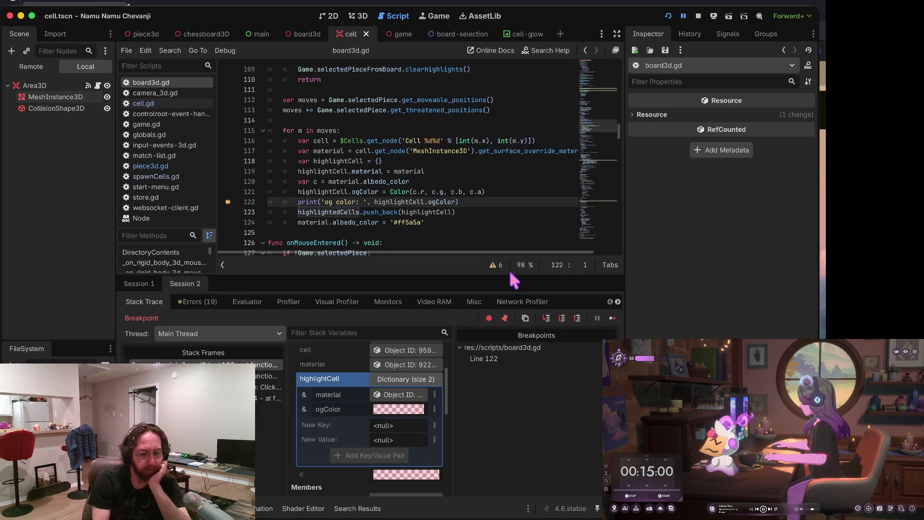
left_click(511, 203)
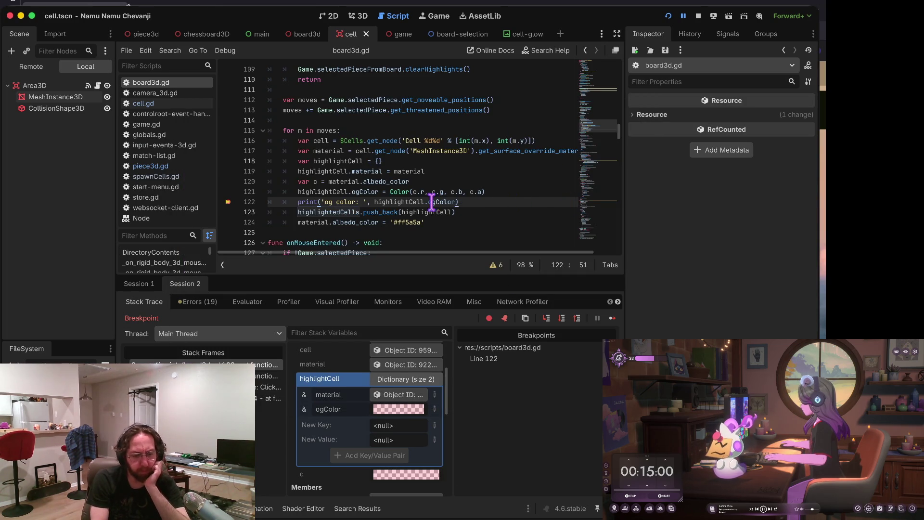
left_click(396, 211)
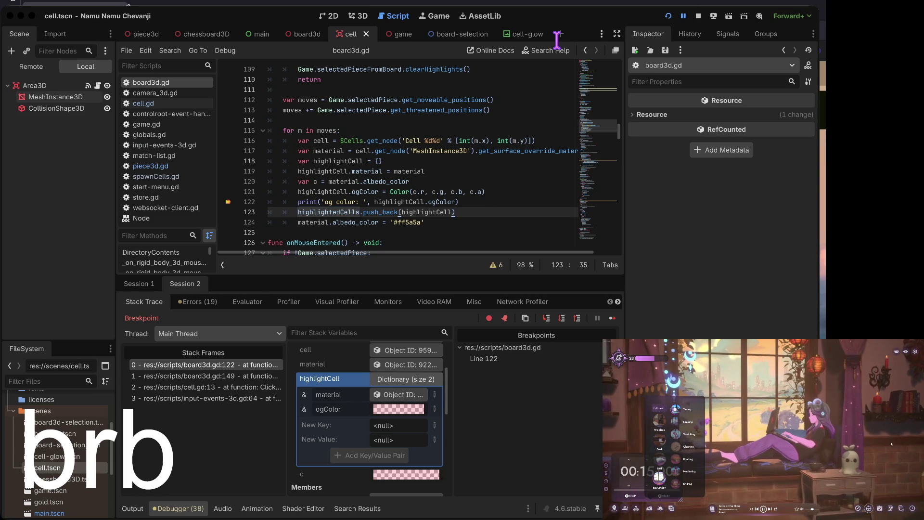
left_click(663, 510)
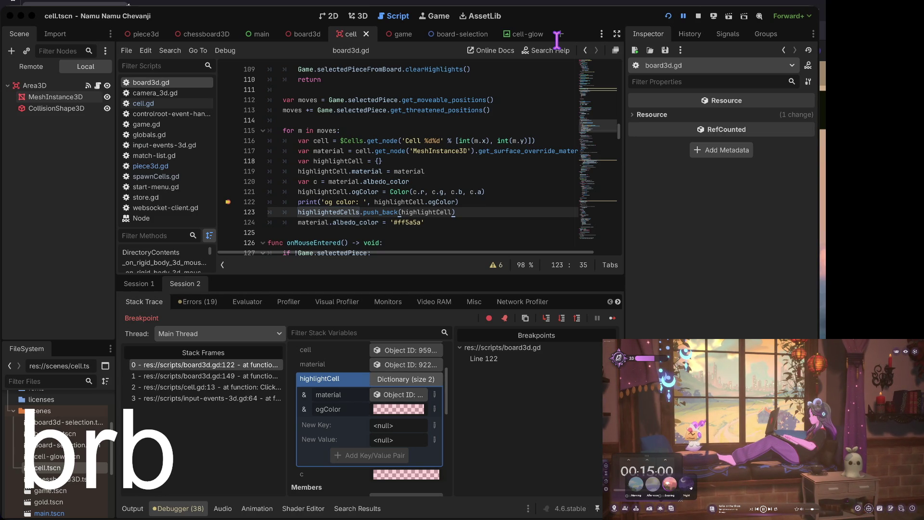
left_click(686, 483)
left_click(672, 510)
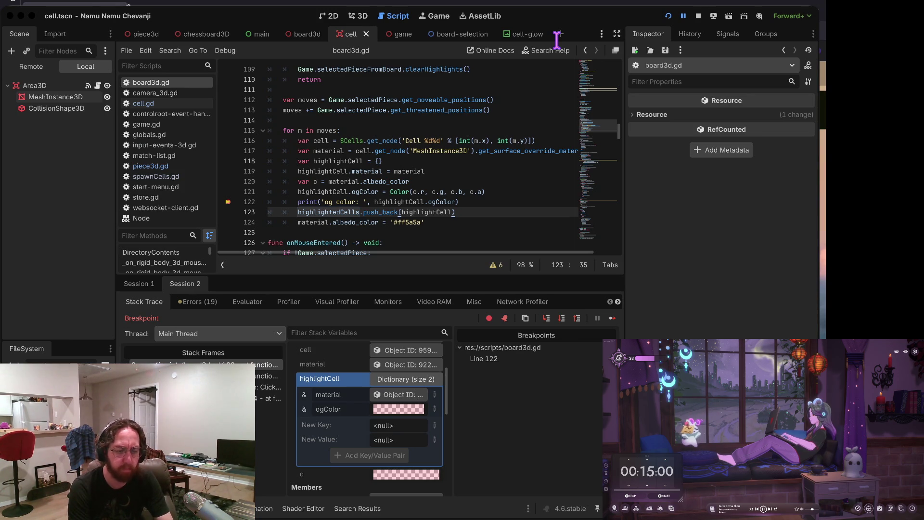
left_click(558, 42)
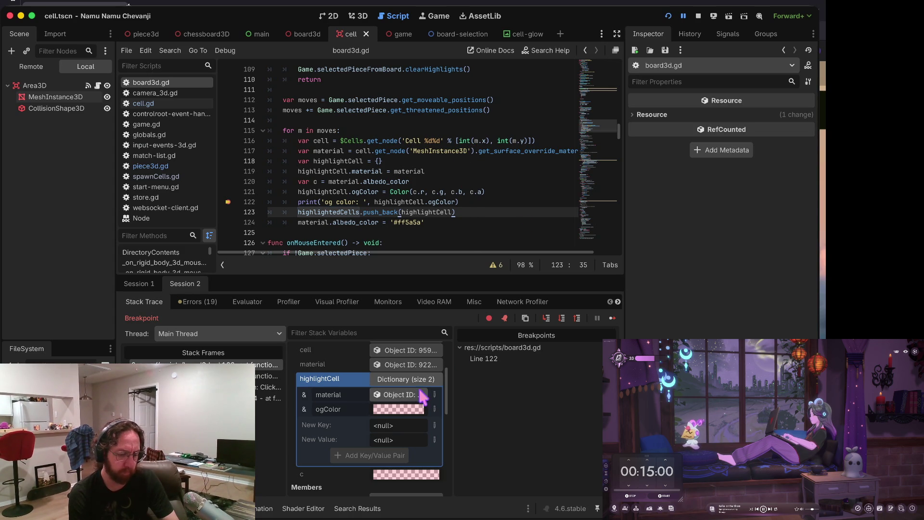
Step: Open the cell's StandardMaterial3D in the Inspector, then step on to line 123
left_click(409, 379)
left_click(409, 380)
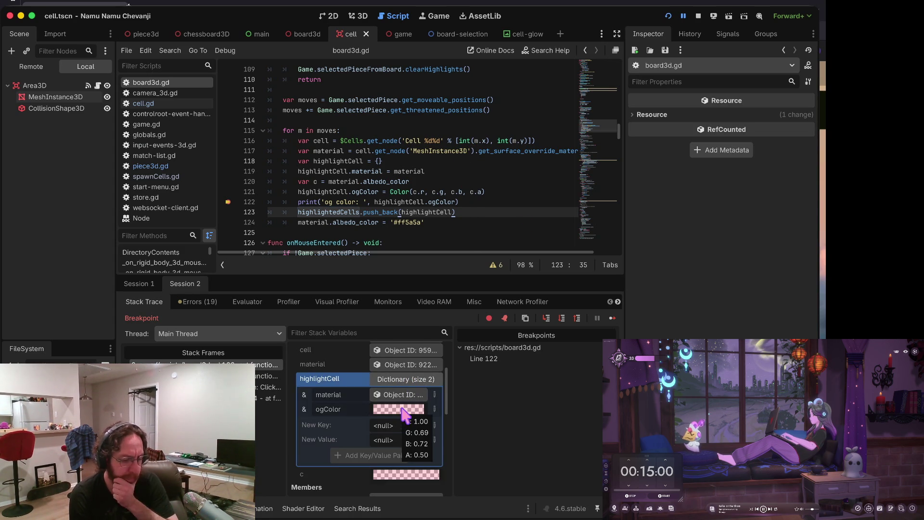
scroll(409, 399, "down", 1)
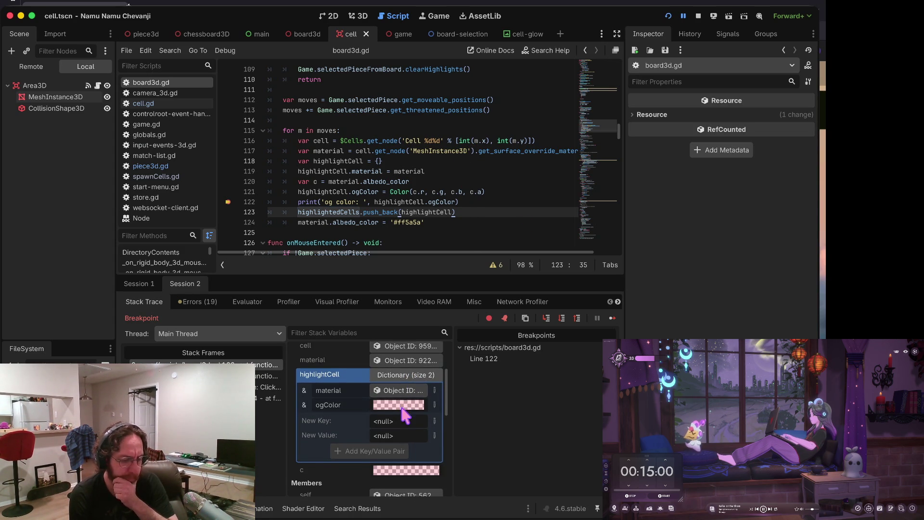
left_click(393, 362)
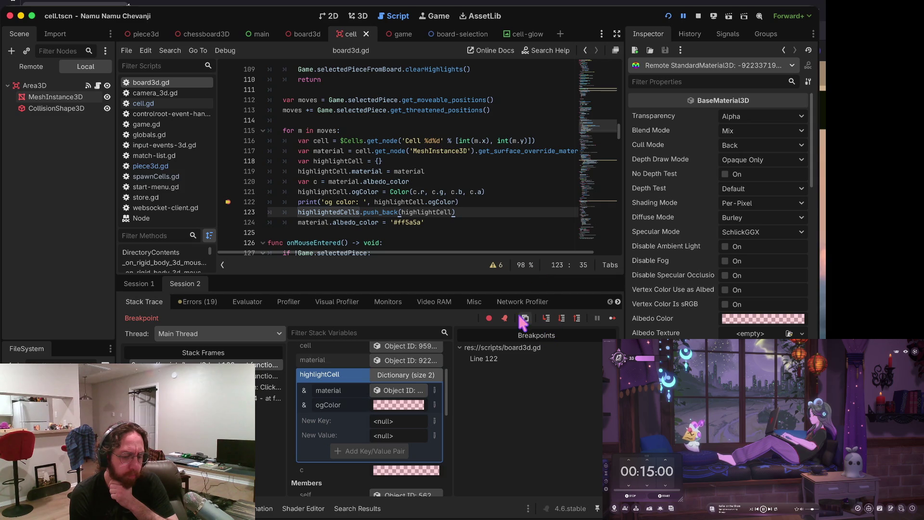
left_click(547, 318)
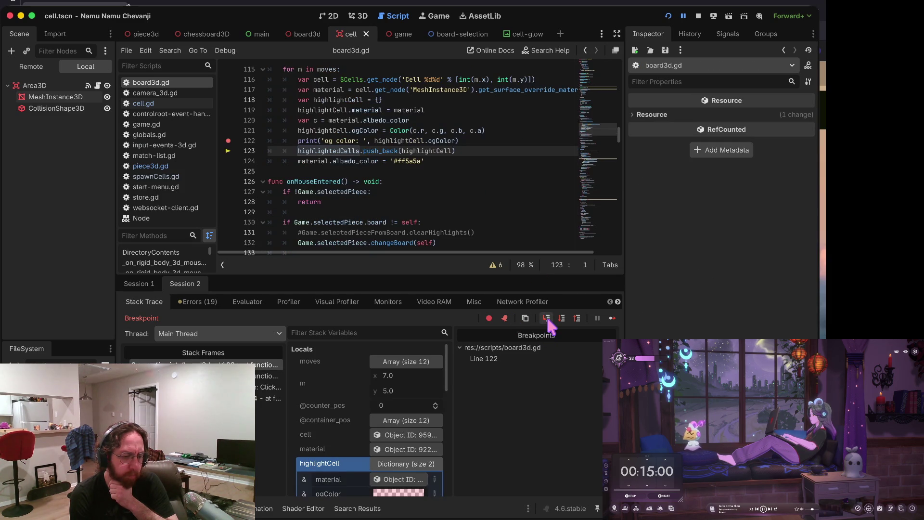
Step: Resume, then move the breakpoint from line 122 to line 99 in clearHighlights
left_click(613, 319)
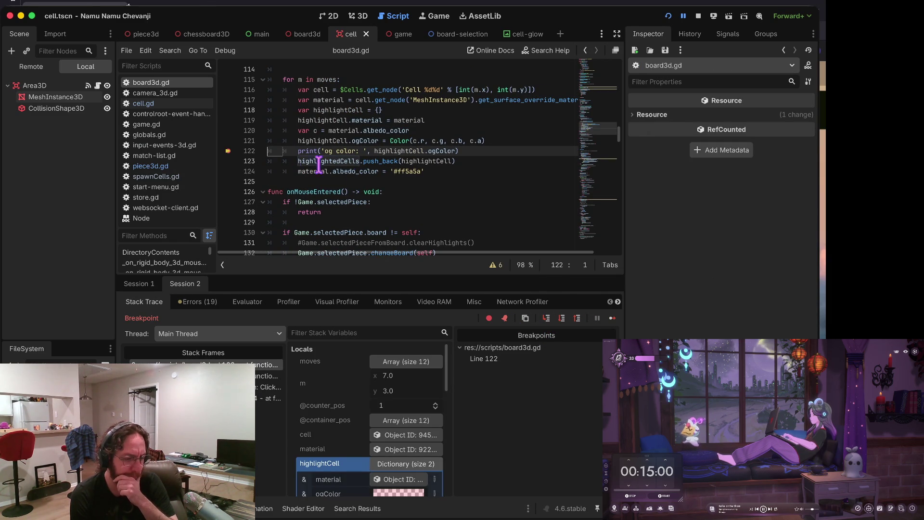
left_click(230, 151)
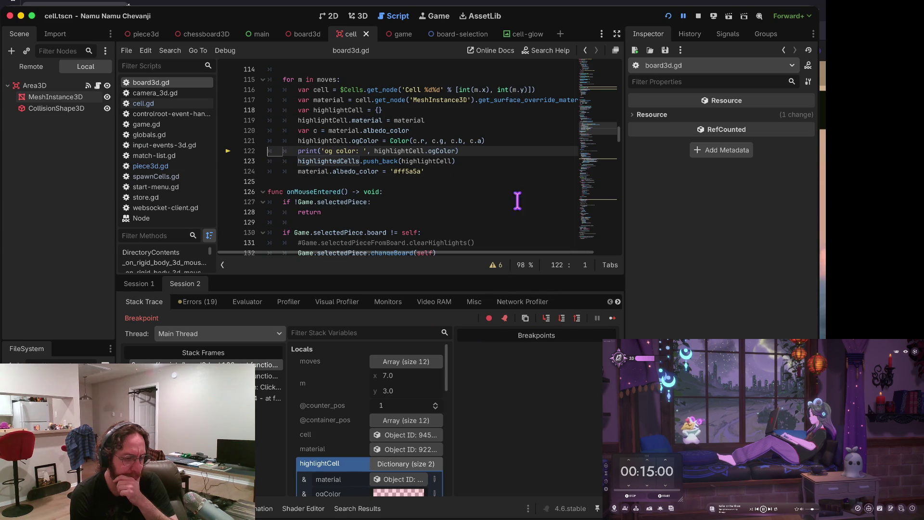
scroll(551, 215, "up", 4)
scroll(461, 177, "up", 4)
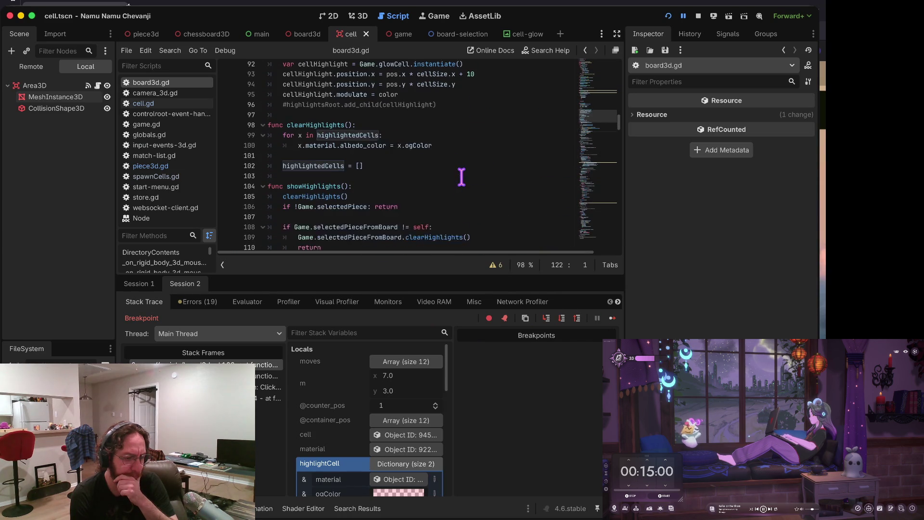
left_click(229, 147)
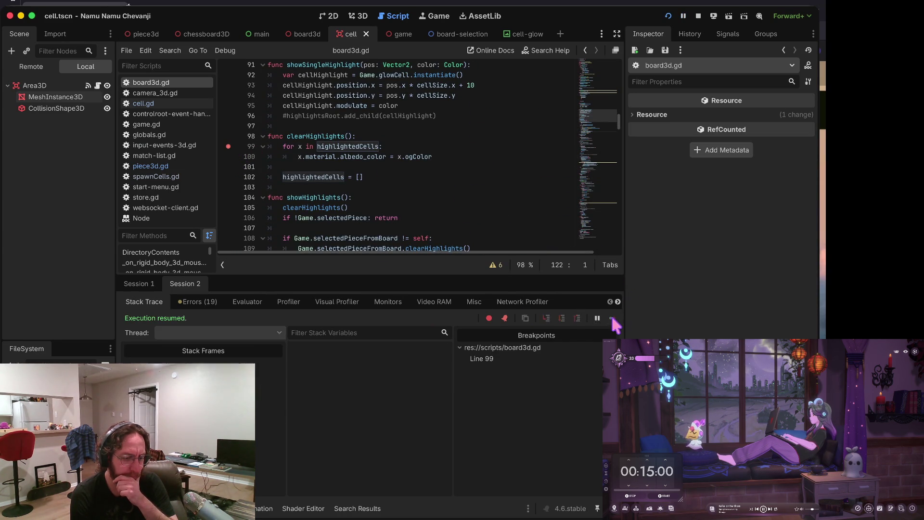
Step: Trigger the line 99 breakpoint from the game and expand highlightedCells' 12 entries
left_click(612, 319)
left_click(380, 260)
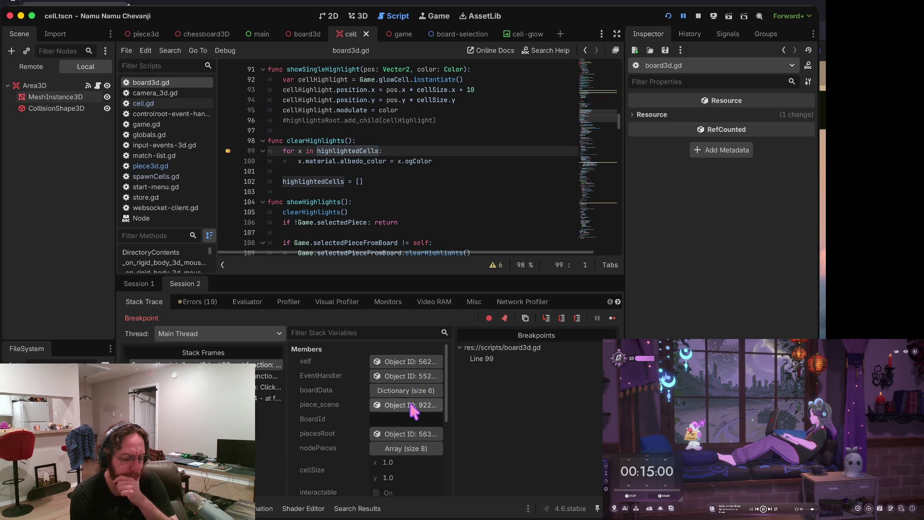
scroll(413, 407, "down", 6)
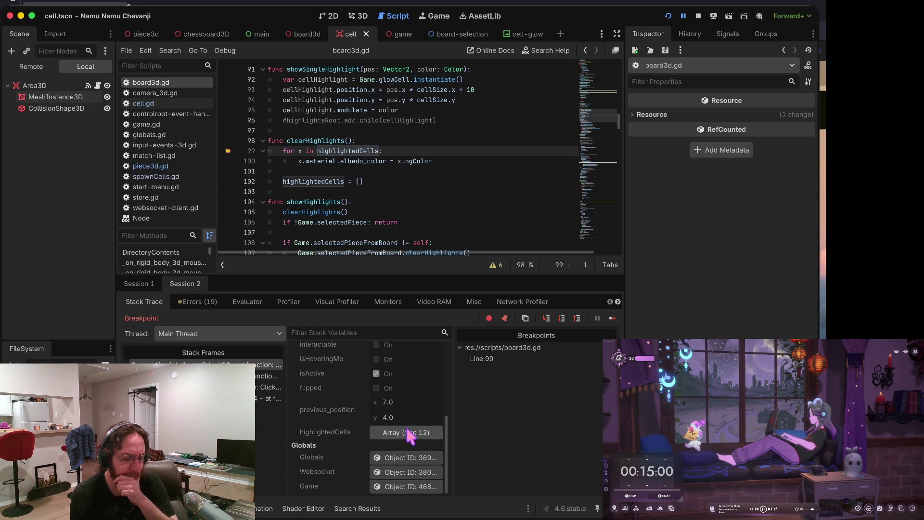
left_click(409, 433)
key("super+Tab")
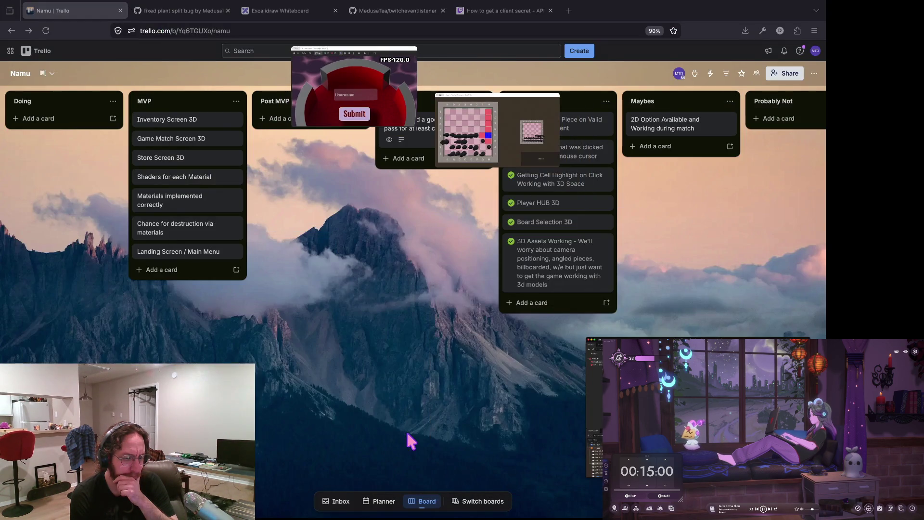
left_click(491, 131)
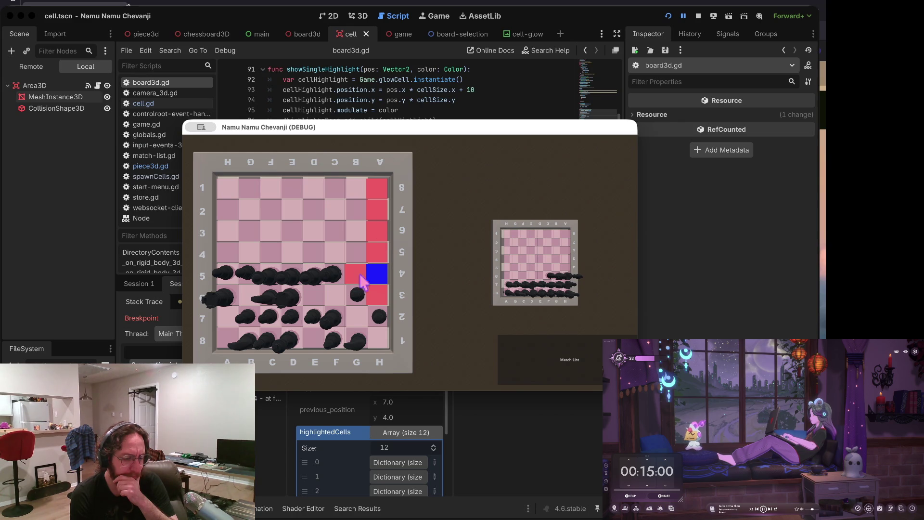
Step: View the ogColor stored in highlightedCells entry 0 in Stack Variables, then stop the debug session
left_click(434, 112)
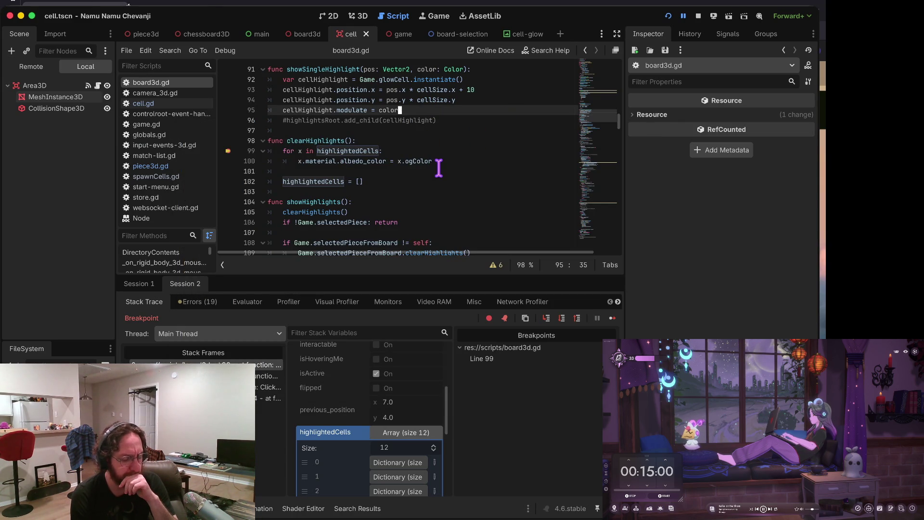
scroll(387, 426, "down", 4)
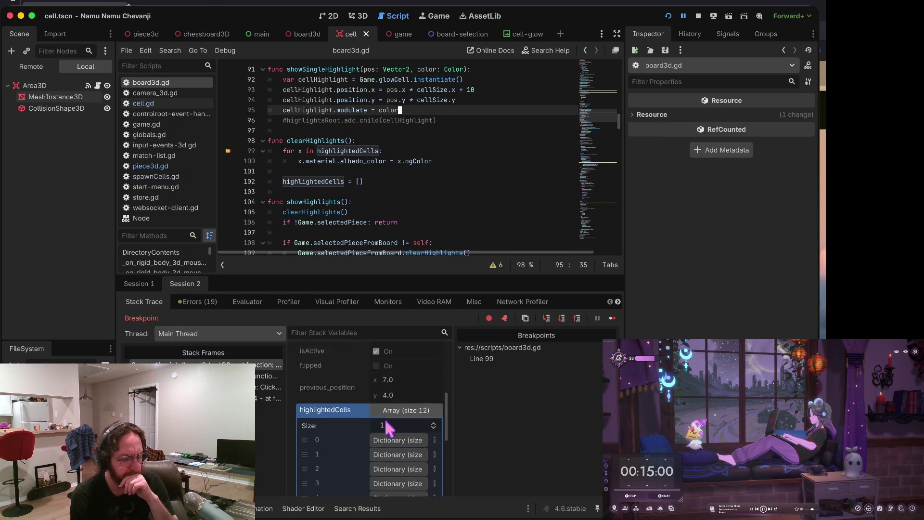
scroll(390, 428, "down", 2)
scroll(397, 414, "up", 3)
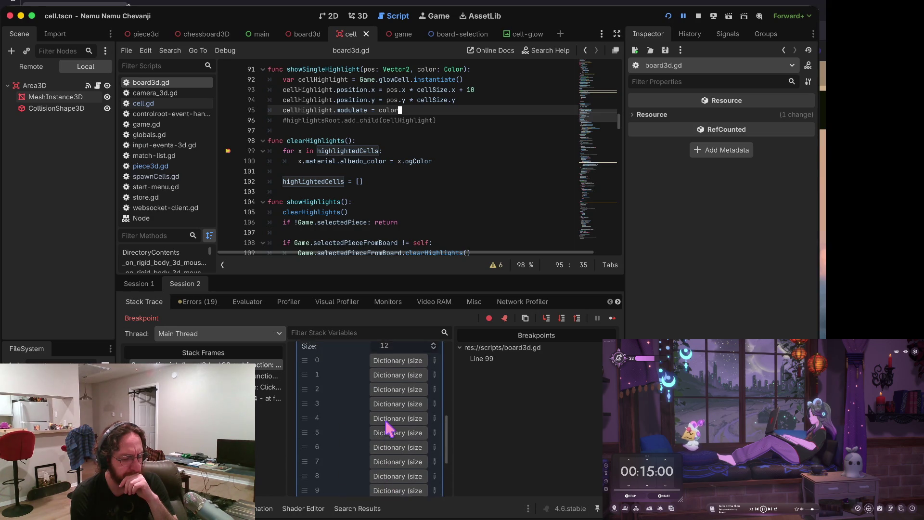
left_click(405, 388)
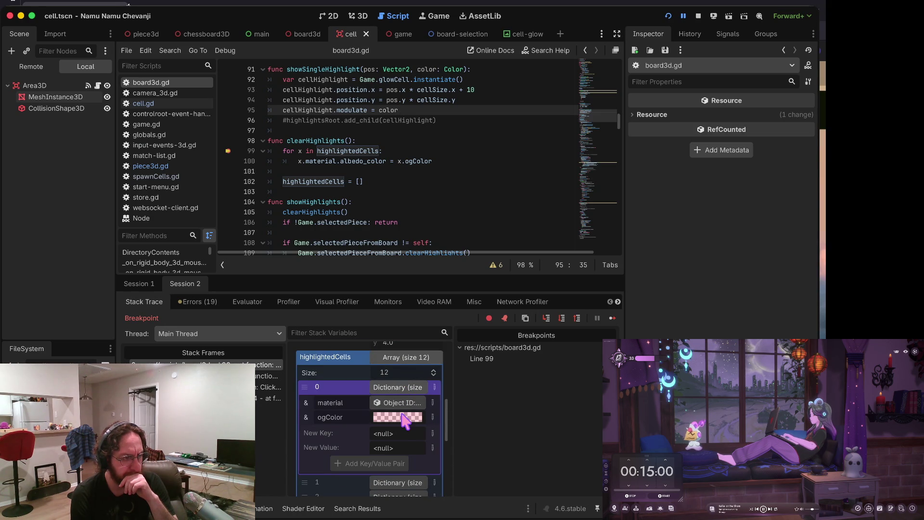
mouse_move(404, 420)
scroll(402, 414, "down", 2)
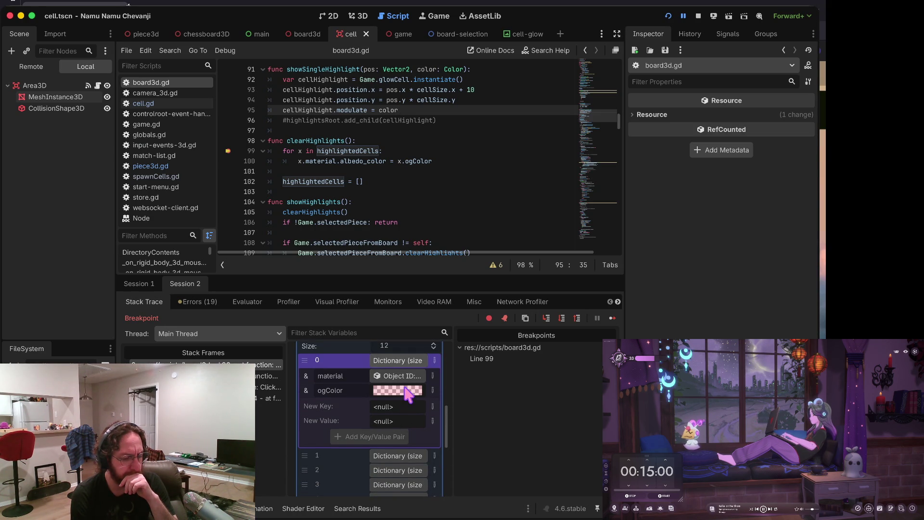
left_click(698, 16)
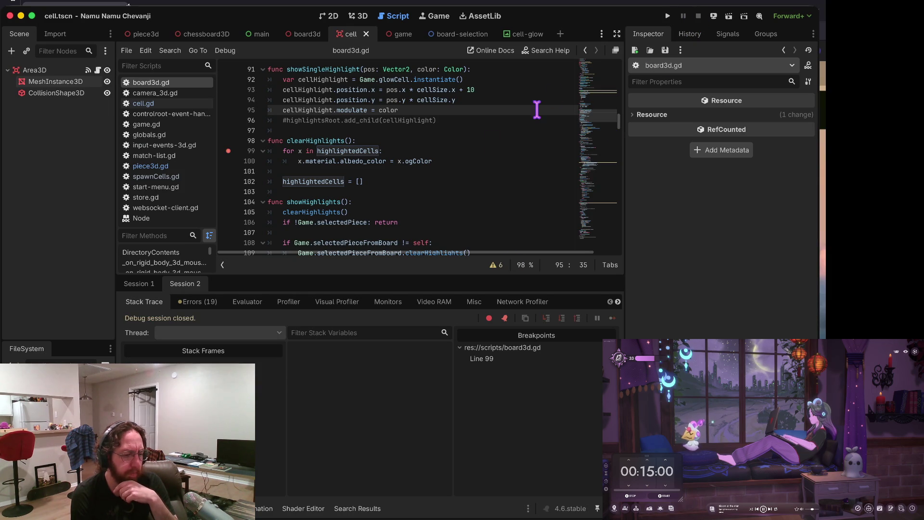
Step: Show board3d.gd from line 100 down, enlarging the script editor by shrinking the debugger panel
left_click(356, 161)
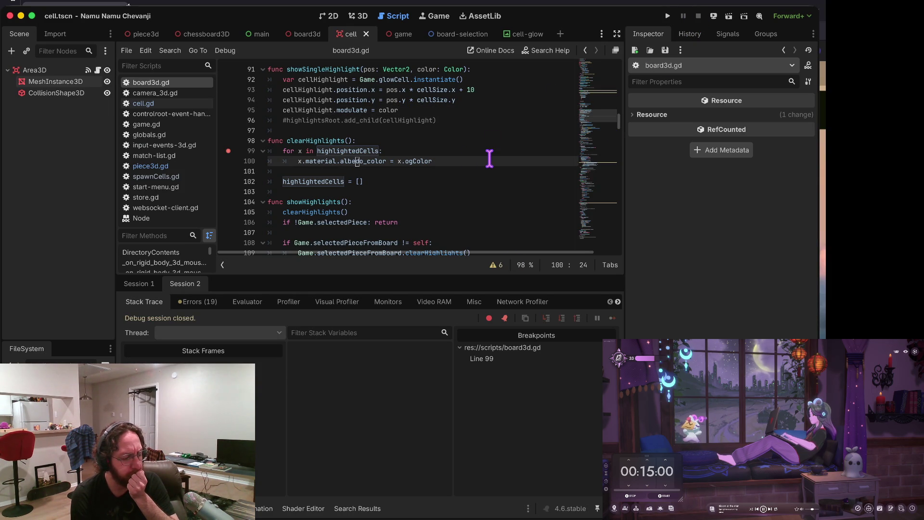
scroll(490, 157, "down", 5)
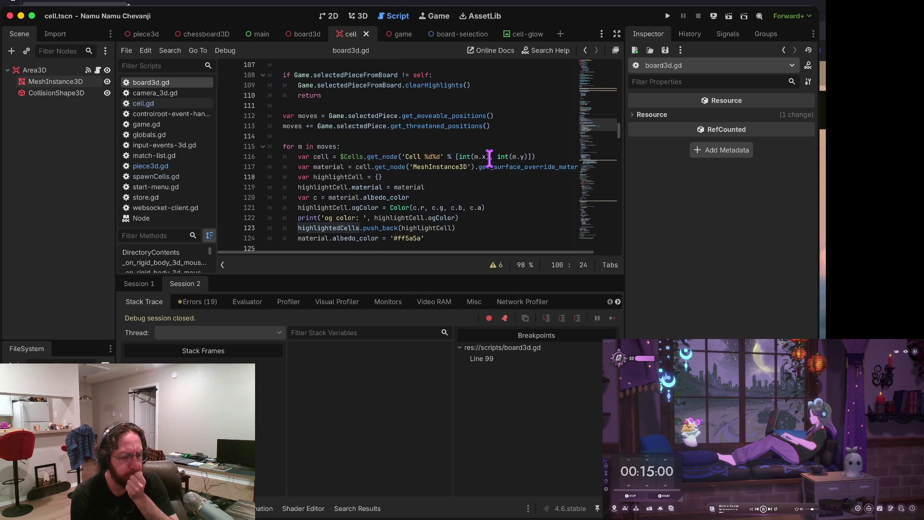
scroll(489, 158, "down", 2)
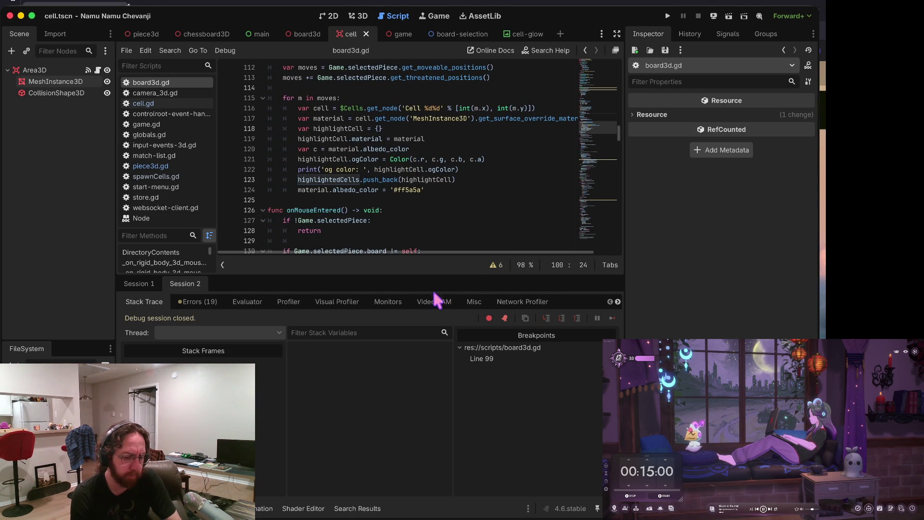
left_click_drag(436, 275, 433, 362)
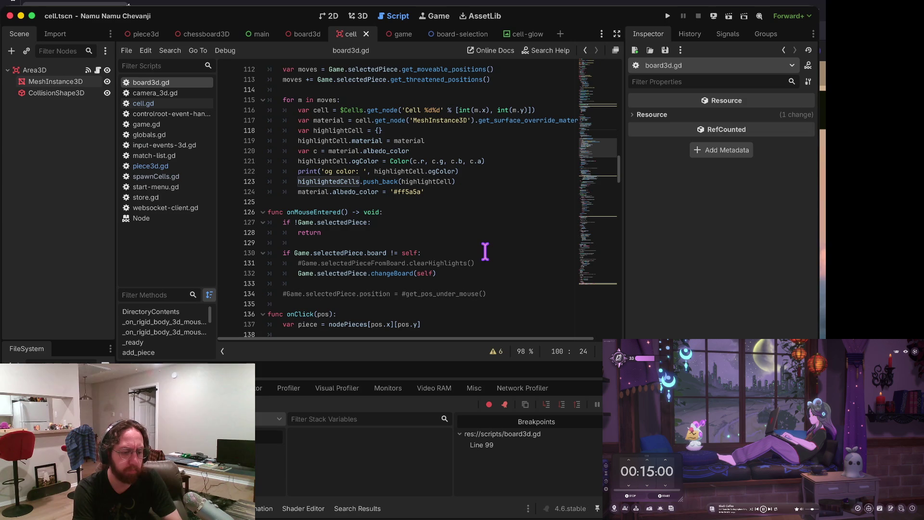
key("super+Tab")
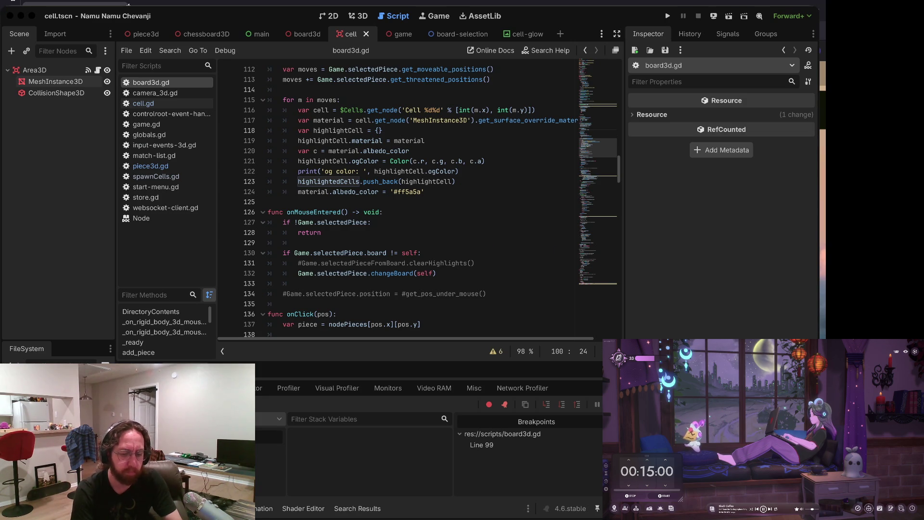
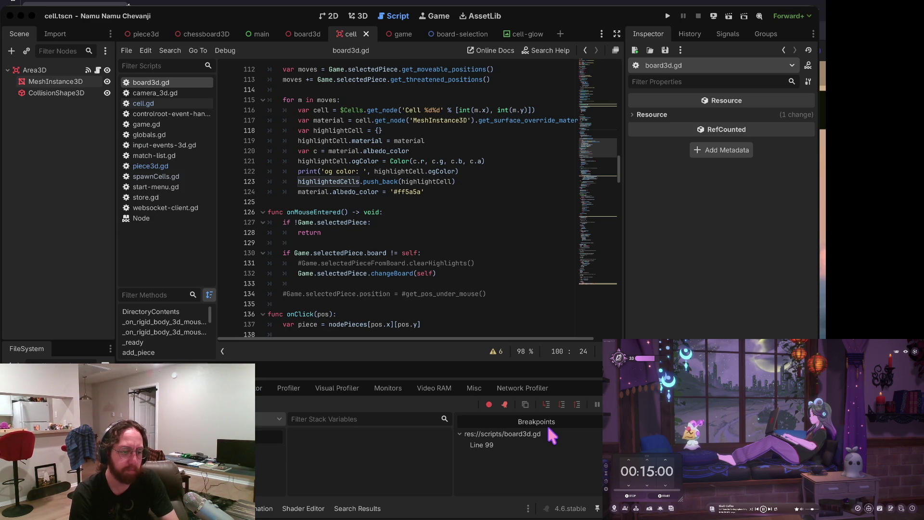
Step: Change line 124's highlight albedo_color from '#ff5a5a' to '#5a5aff' and run the project
left_click(447, 198)
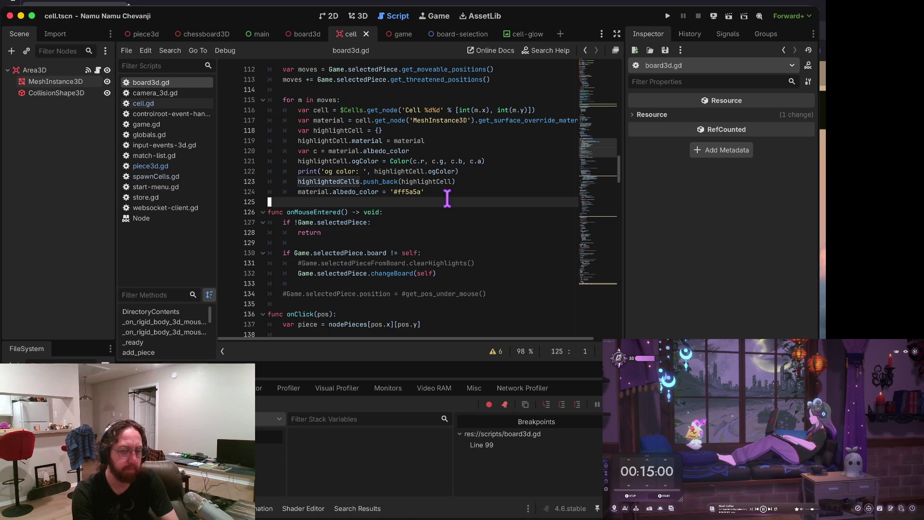
key("Up")
key("End")
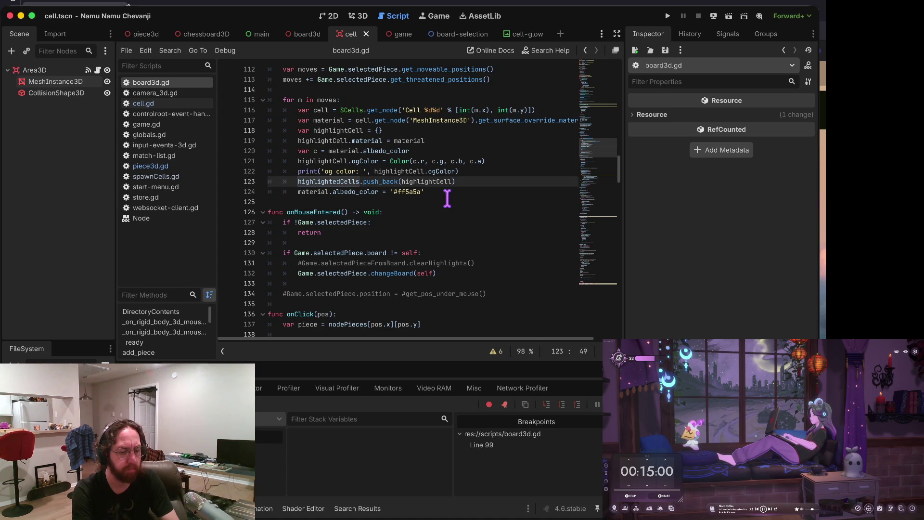
key("Home")
key("Home")
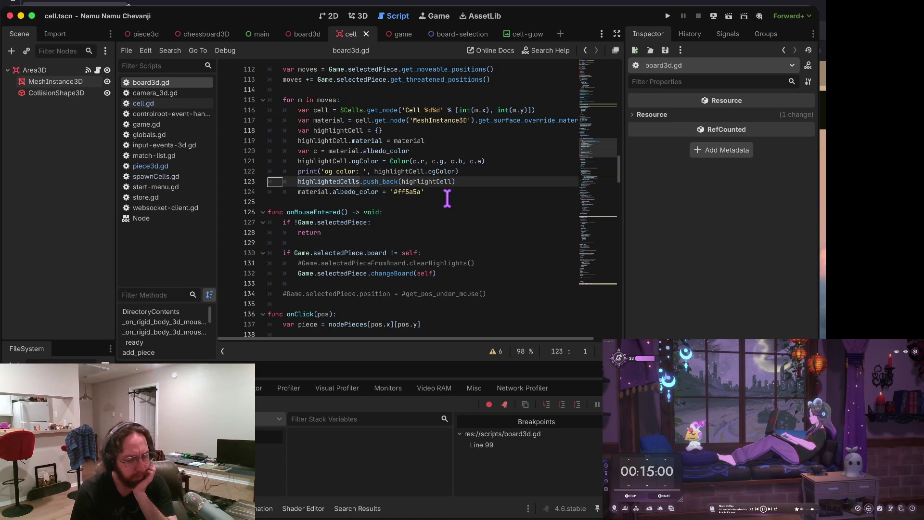
left_click(456, 162)
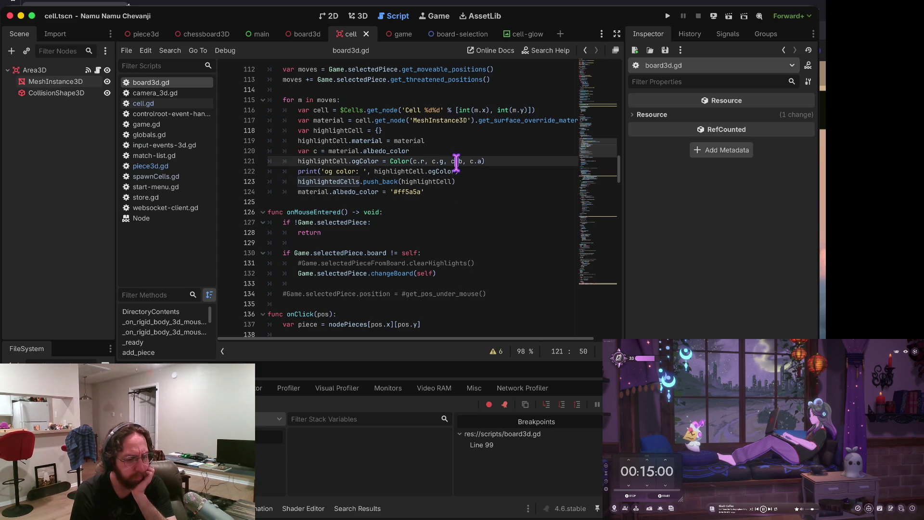
scroll(398, 161, "up", 3)
scroll(398, 162, "right", 2)
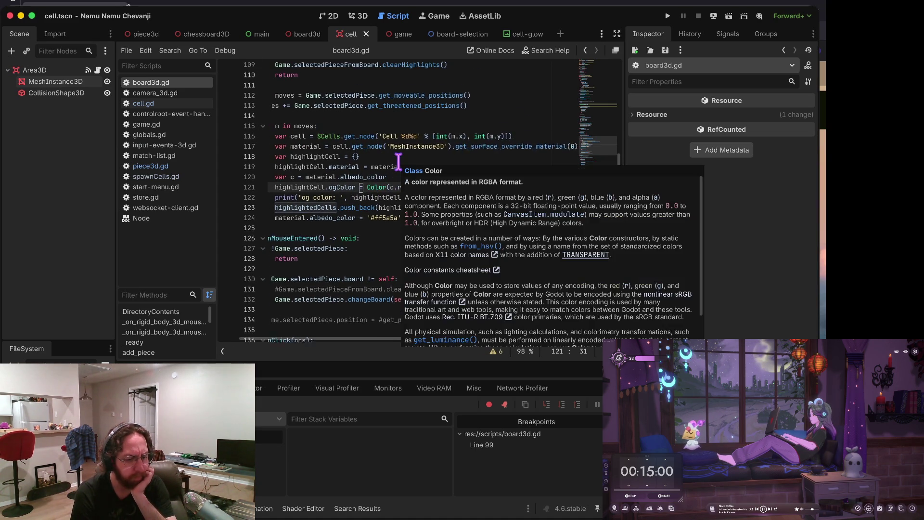
left_click(380, 223)
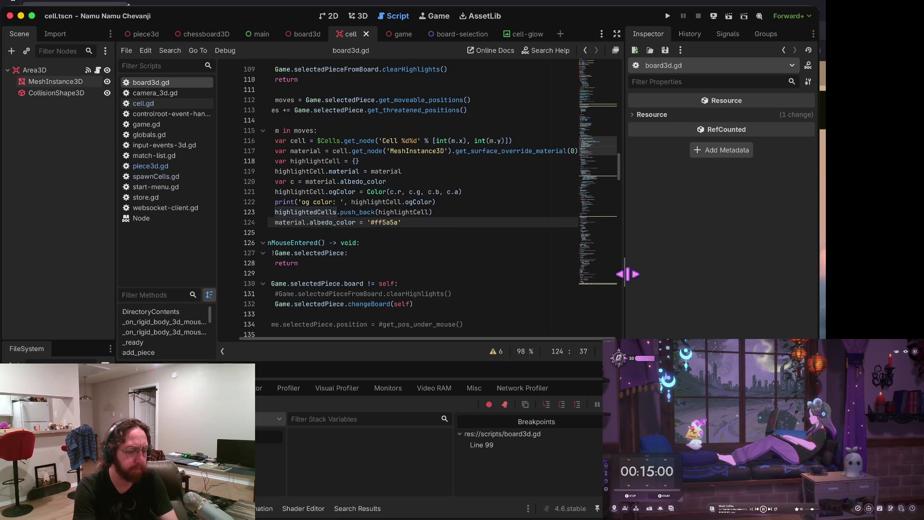
type("ff")
key("Home")
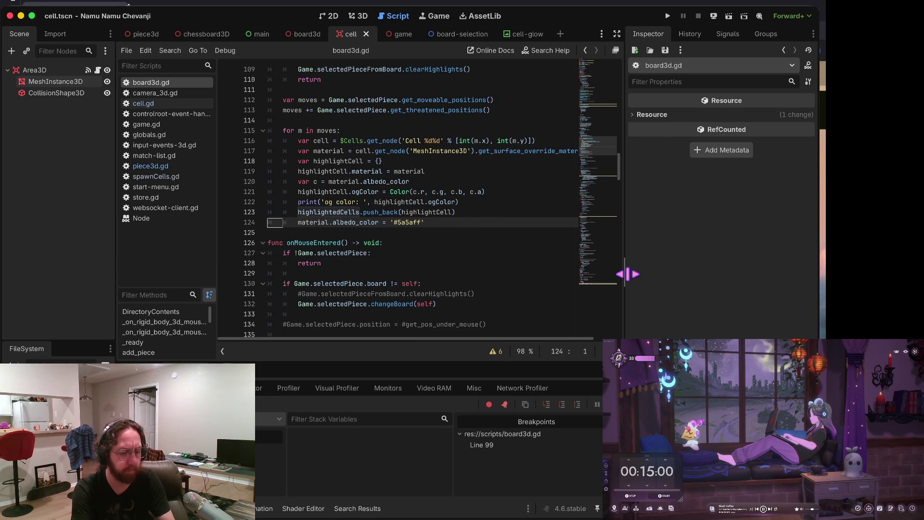
key("super+b")
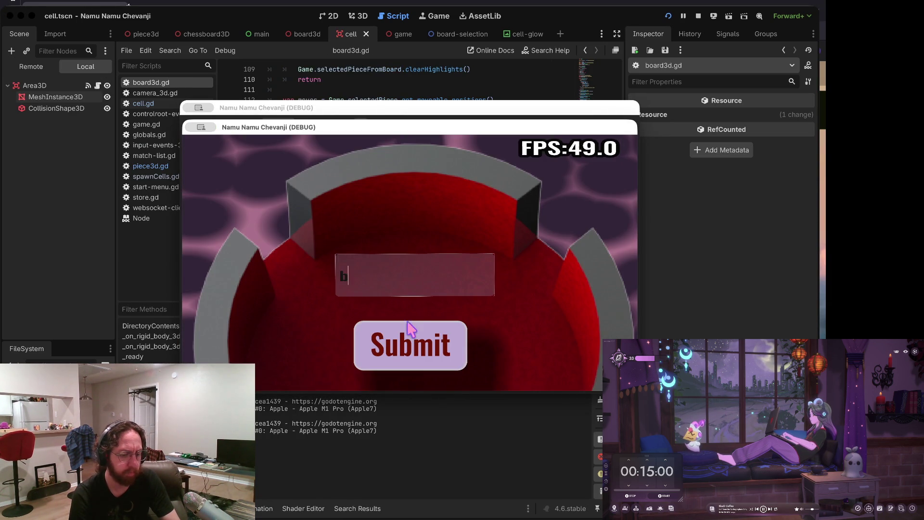
Step: Enter a username in the game and submit it
left_click(408, 337)
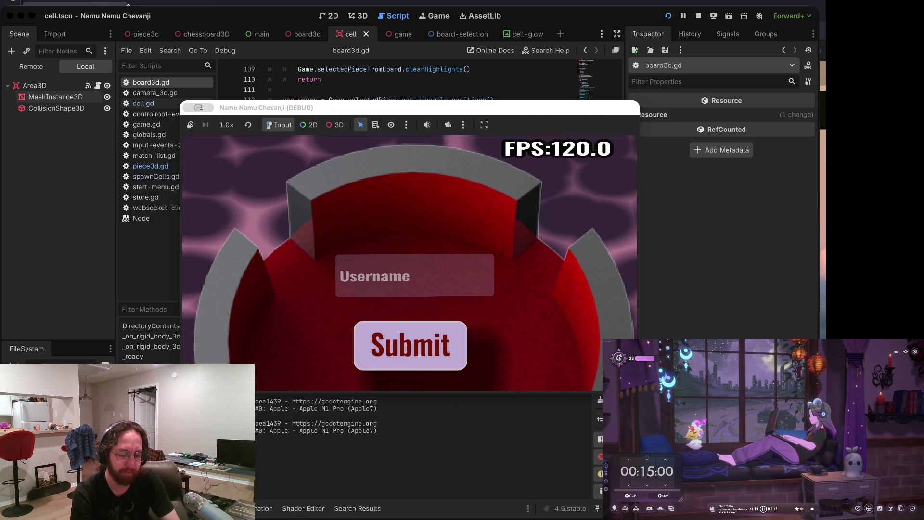
left_click(440, 268)
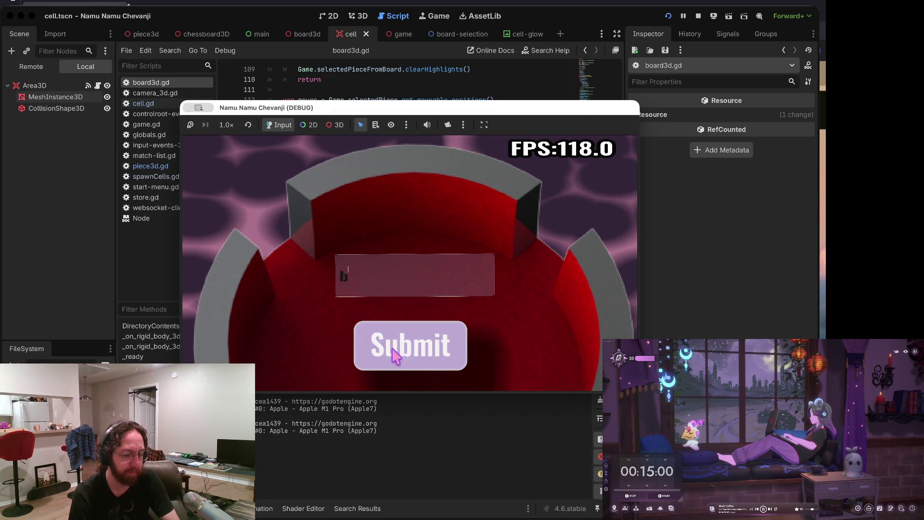
left_click(402, 344)
Step: Open the middle chess board and select a piece to hit the line-99 breakpoint
left_click(374, 288)
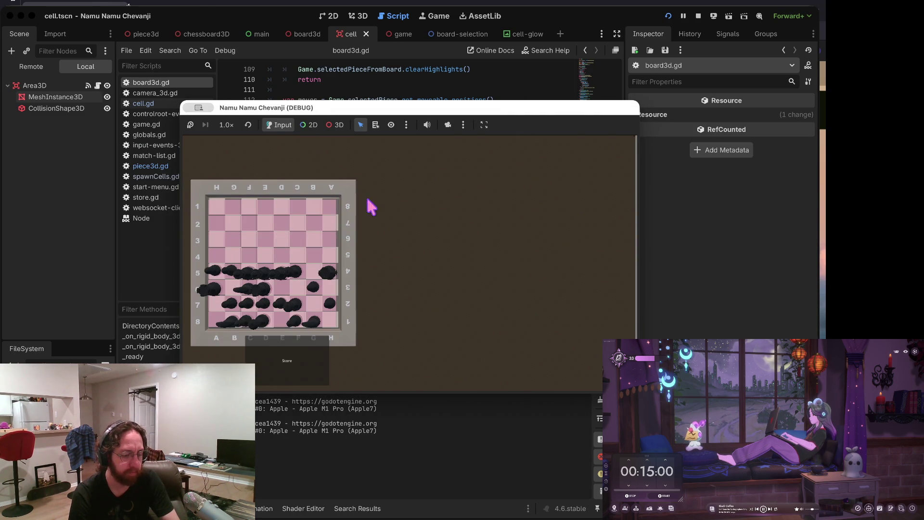
left_click(300, 379)
left_click(569, 371)
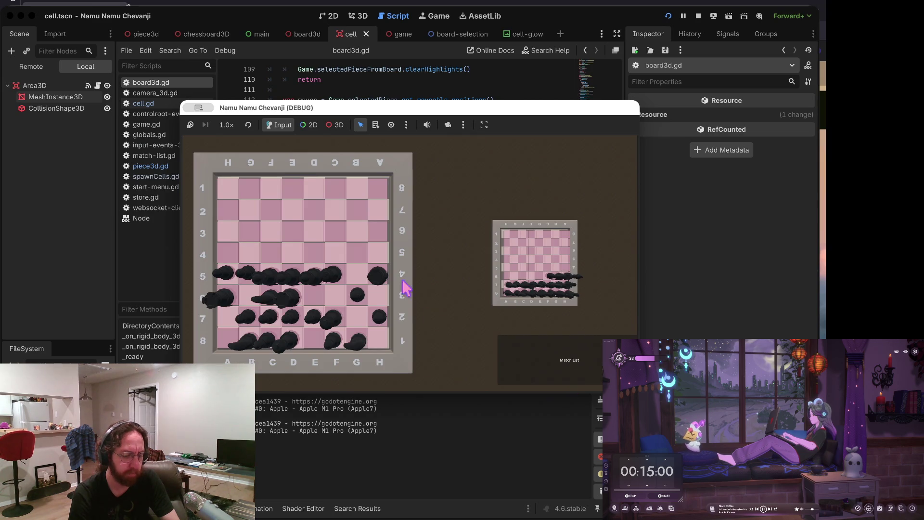
left_click(384, 273)
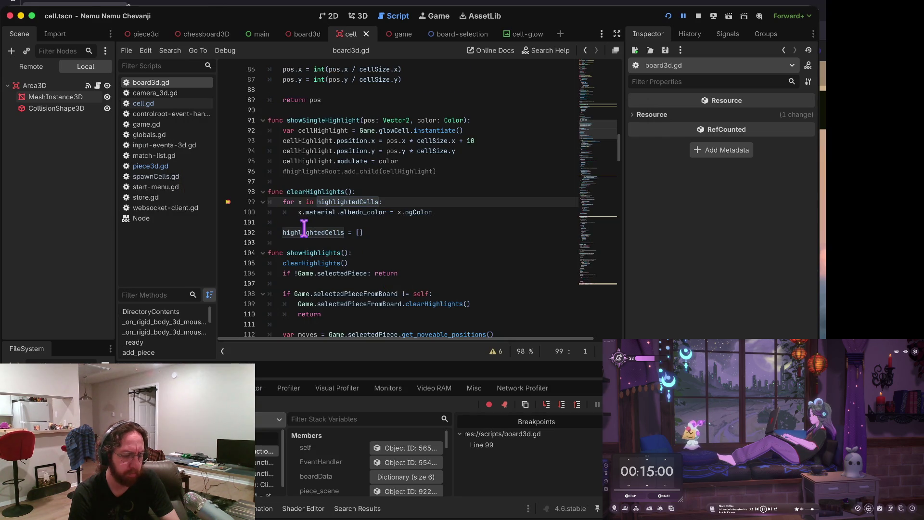
Step: Check highlightedCells in the Members panel, then continue execution
scroll(388, 458, "down", 3)
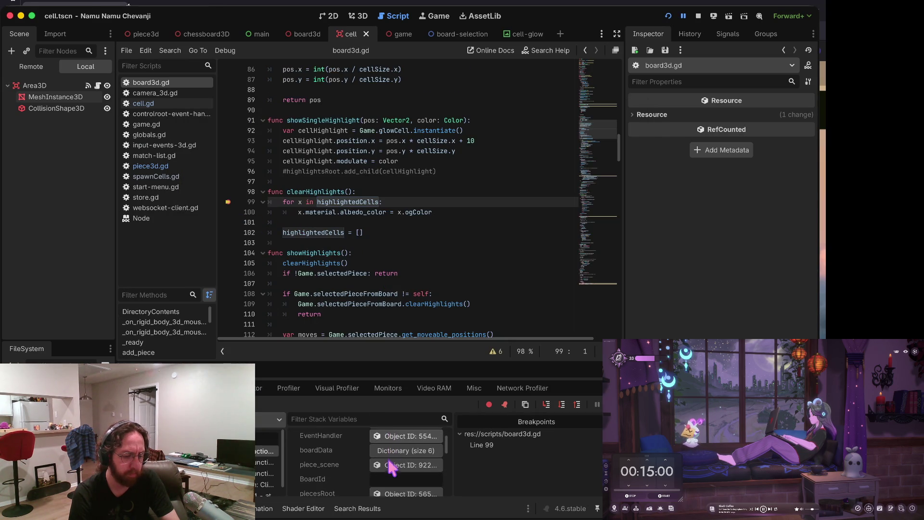
scroll(387, 457, "down", 3)
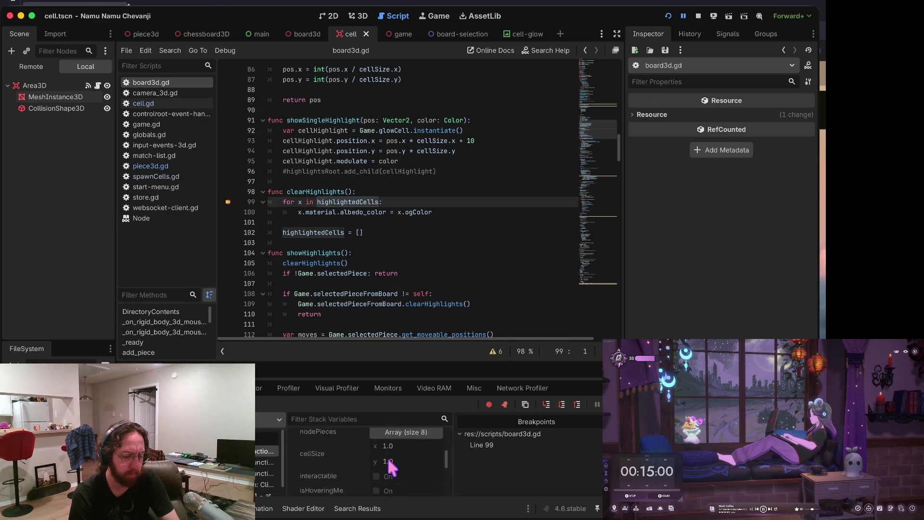
scroll(392, 455, "down", 5)
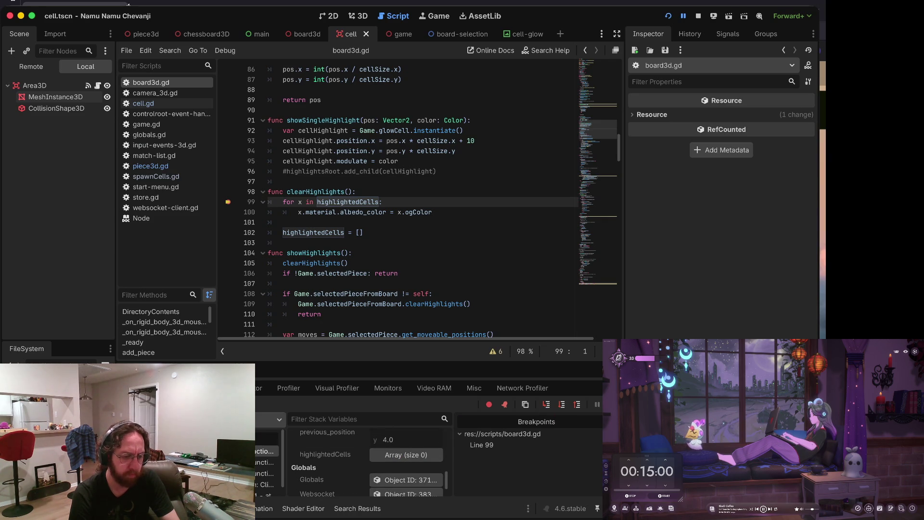
key("F12")
Step: Return to the game window, see the blue highlights, and select a piece to break again
scroll(330, 187, "up", 3)
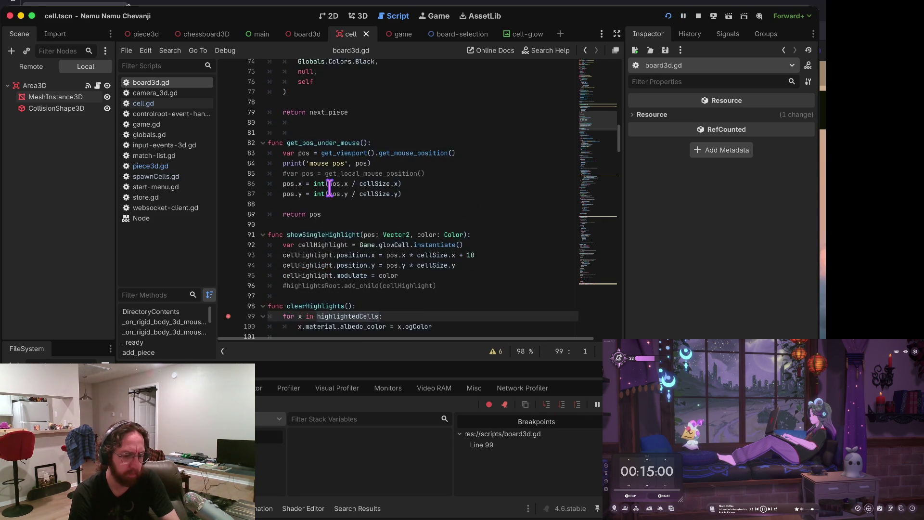
scroll(330, 187, "down", 5)
key("ctrl+Up")
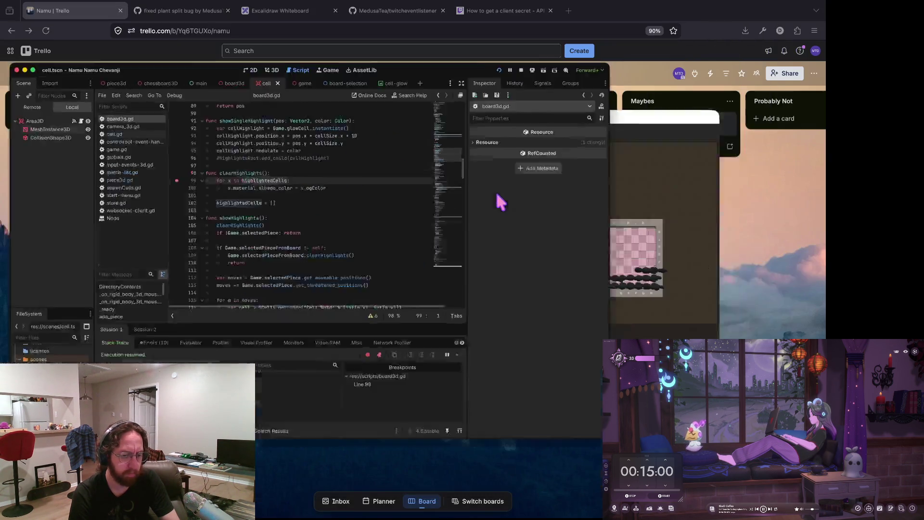
left_click(561, 211)
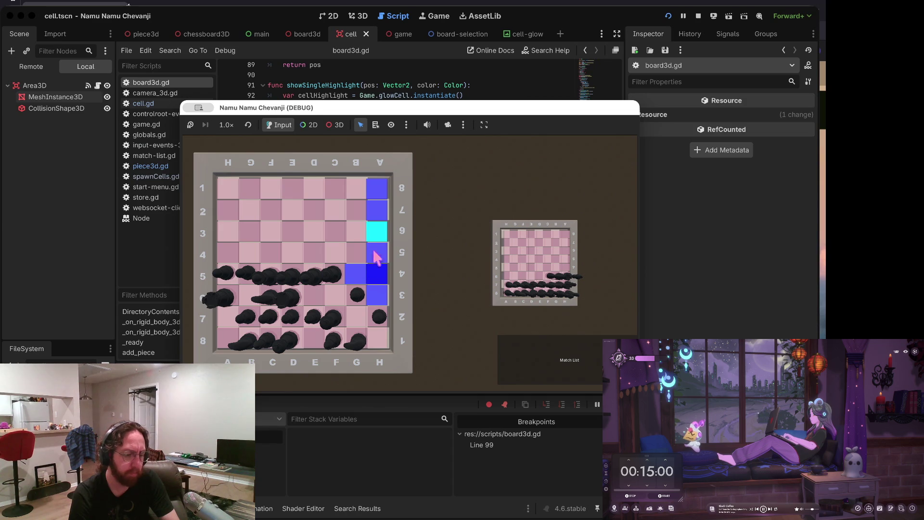
left_click(376, 227)
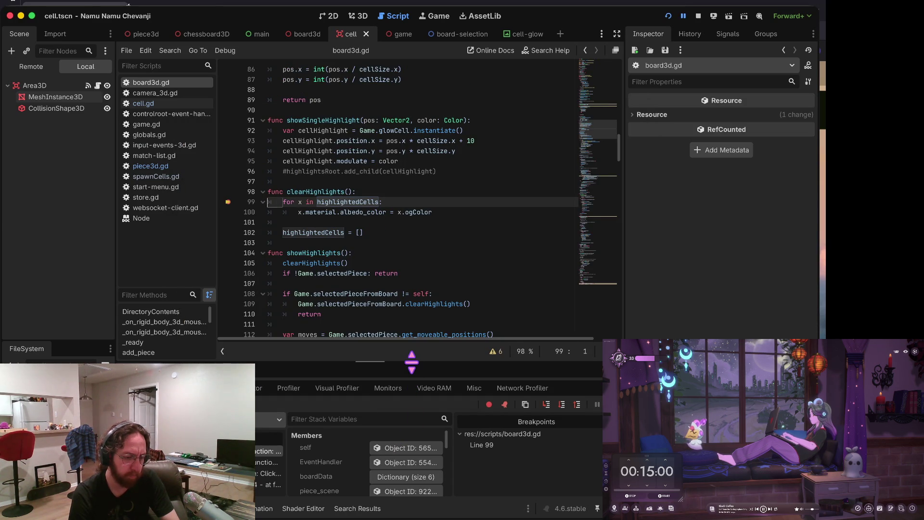
Step: Enlarge the debugger panel and expand highlightedCells entries 0, 1 and 2 to read their ogColor
left_click_drag(416, 365, 422, 268)
scroll(407, 400, "down", 6)
left_click(397, 445)
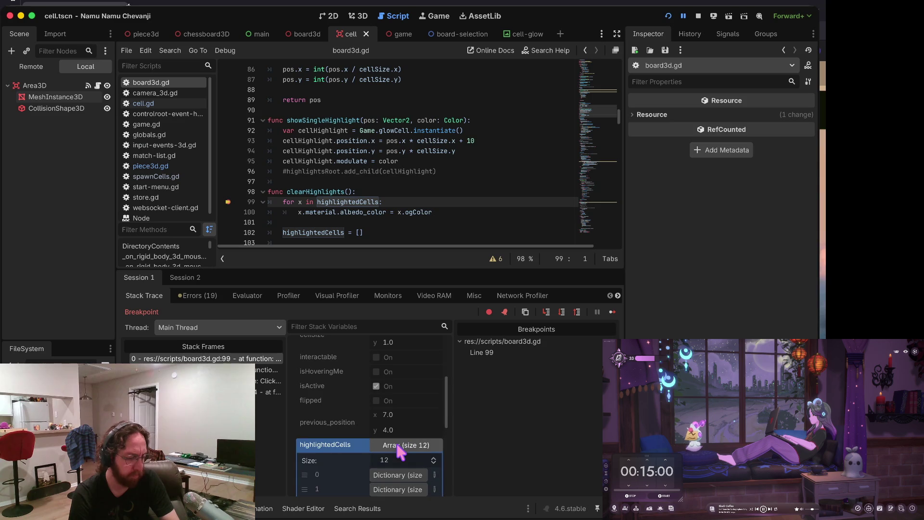
scroll(397, 462, "down", 3)
left_click(399, 409)
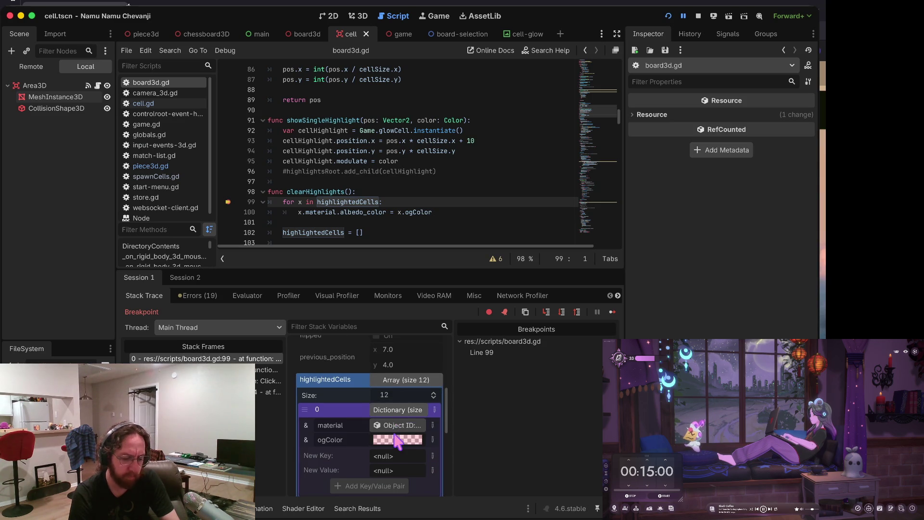
scroll(404, 424, "down", 2)
left_click(404, 448)
scroll(402, 452, "down", 3)
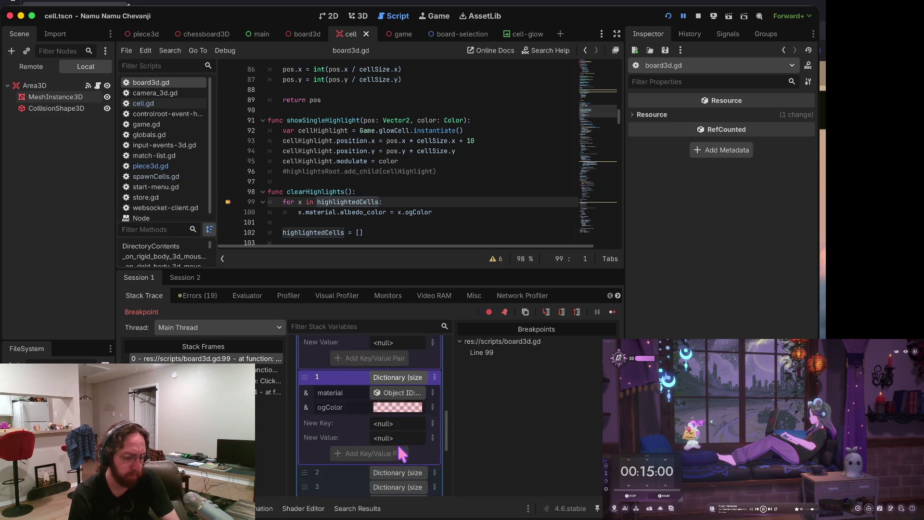
left_click(395, 448)
Step: Check entry 9's ogColor, then stop the debug session
scroll(398, 452, "down", 3)
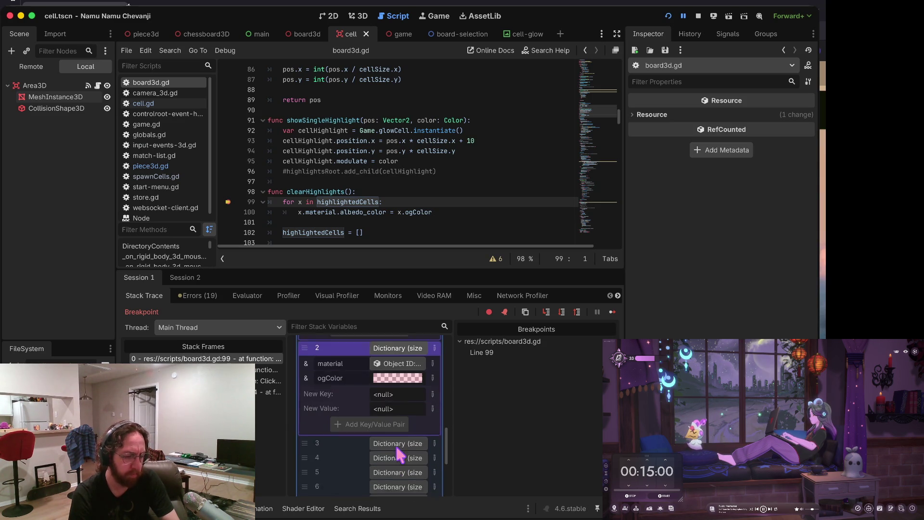
scroll(399, 453, "down", 4)
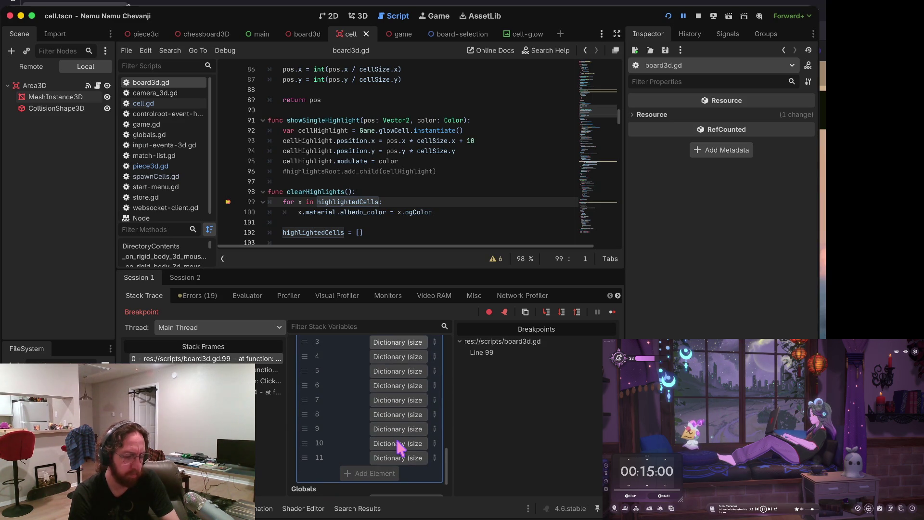
left_click(399, 427)
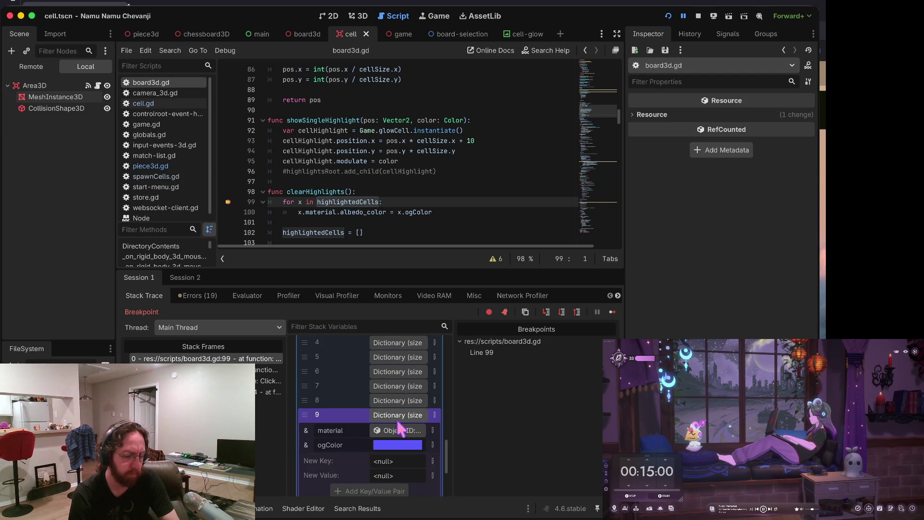
scroll(400, 424, "up", 1)
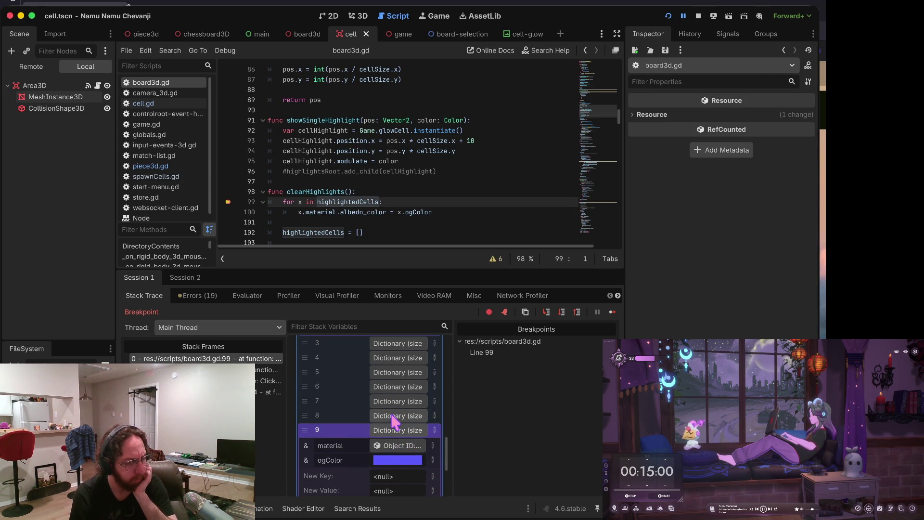
scroll(390, 415, "up", 8)
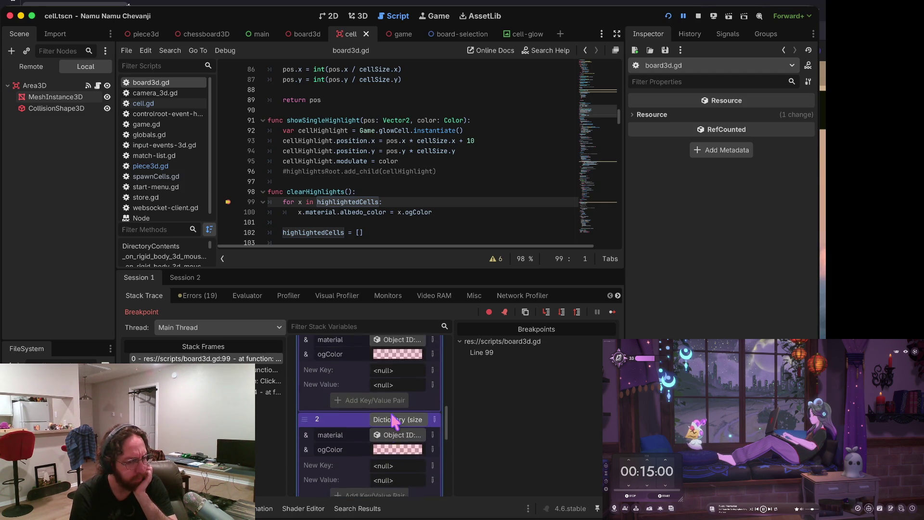
left_click(699, 16)
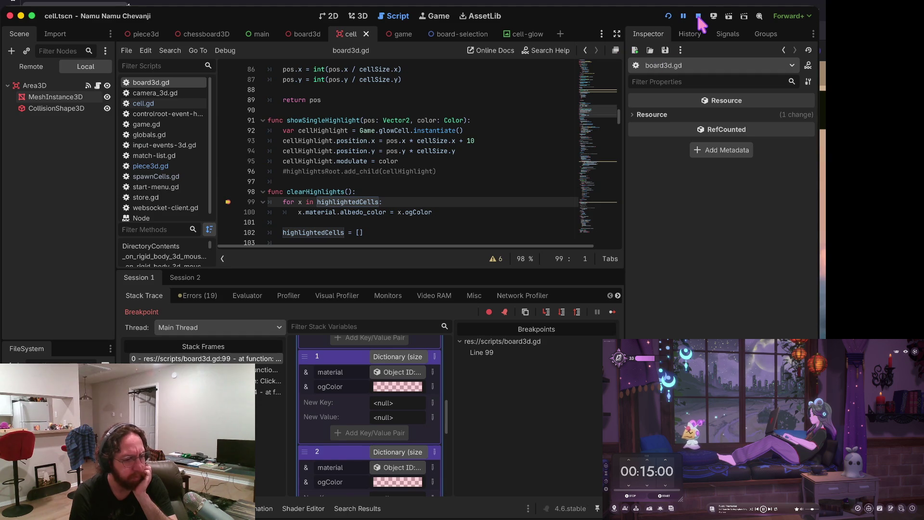
Step: Enlarge the code area and put a breakpoint on line 105, the clearHighlights() call in showHighlights
left_click(348, 160)
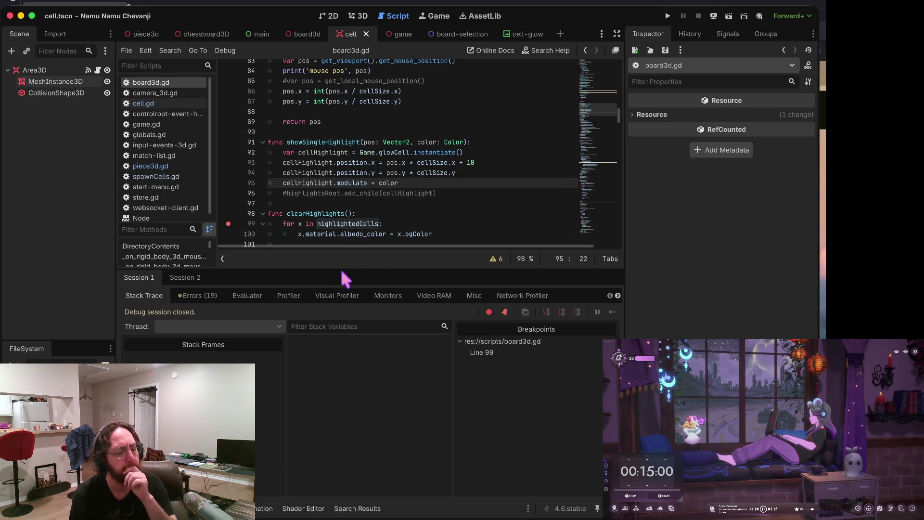
left_click_drag(340, 267, 338, 415)
scroll(340, 227, "down", 3)
scroll(342, 236, "up", 6)
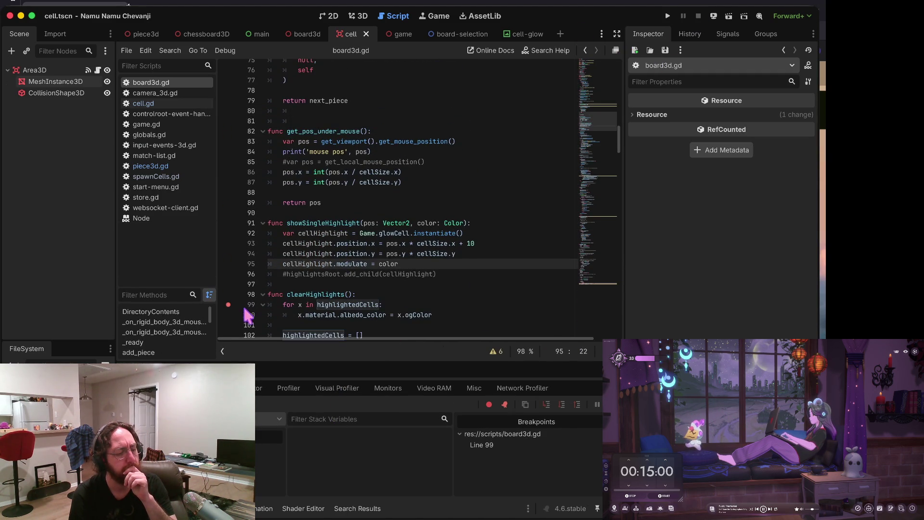
scroll(382, 252, "down", 7)
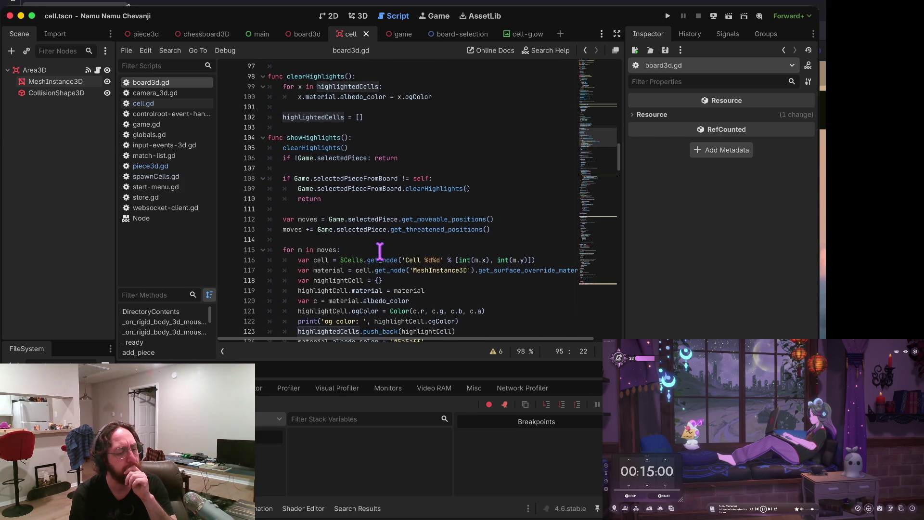
left_click(229, 150)
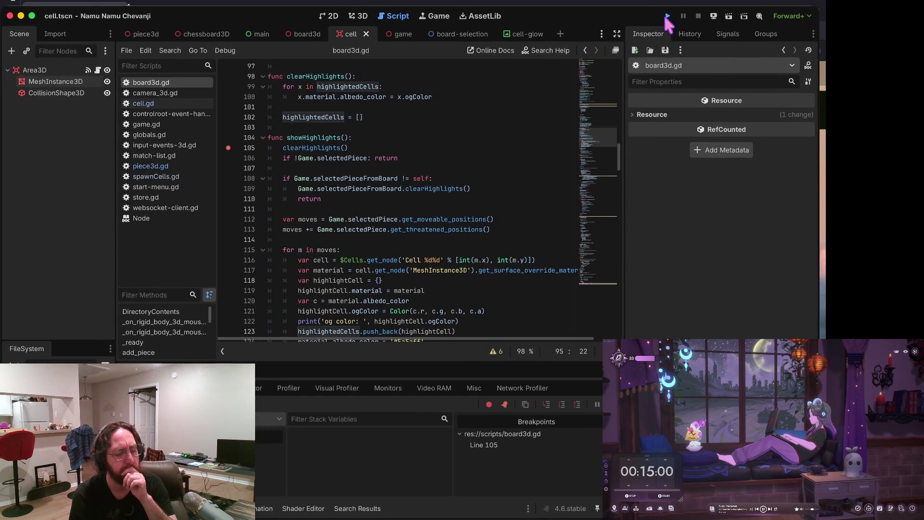
Step: Launch the game and log in with a username
left_click(667, 16)
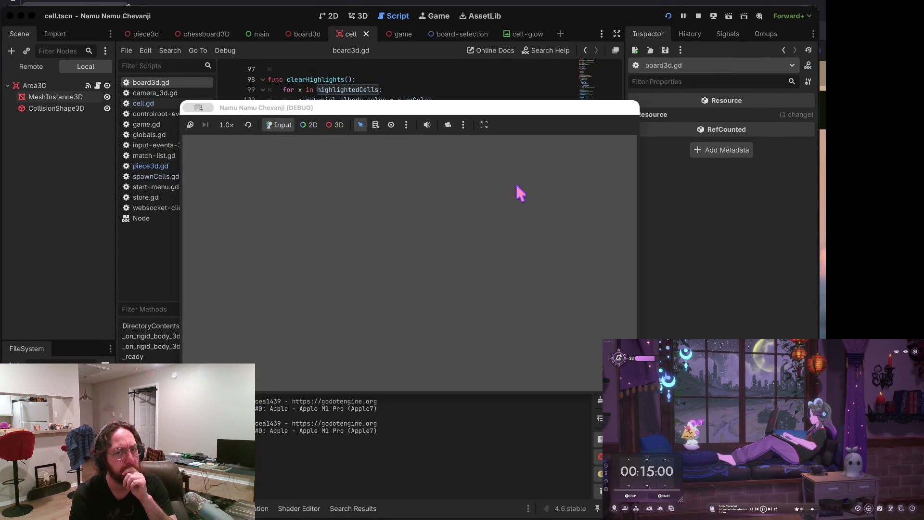
left_click(454, 266)
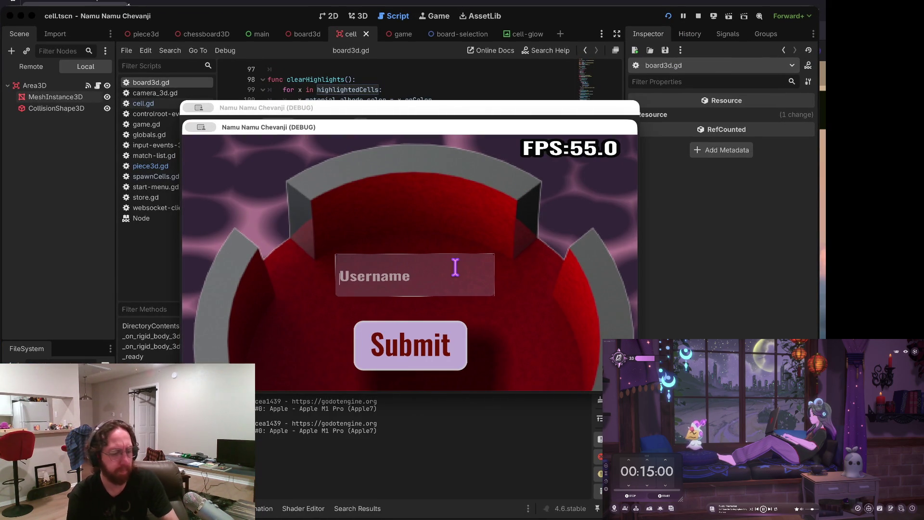
type("b")
left_click(431, 351)
Step: Open the chessboard and select the H-column piece to hit the line-105 breakpoint
left_click(372, 273)
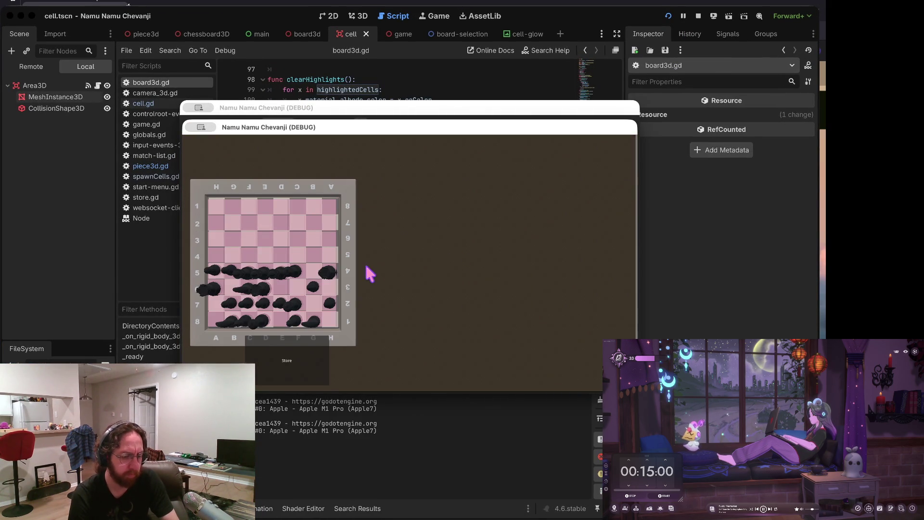
left_click(303, 357)
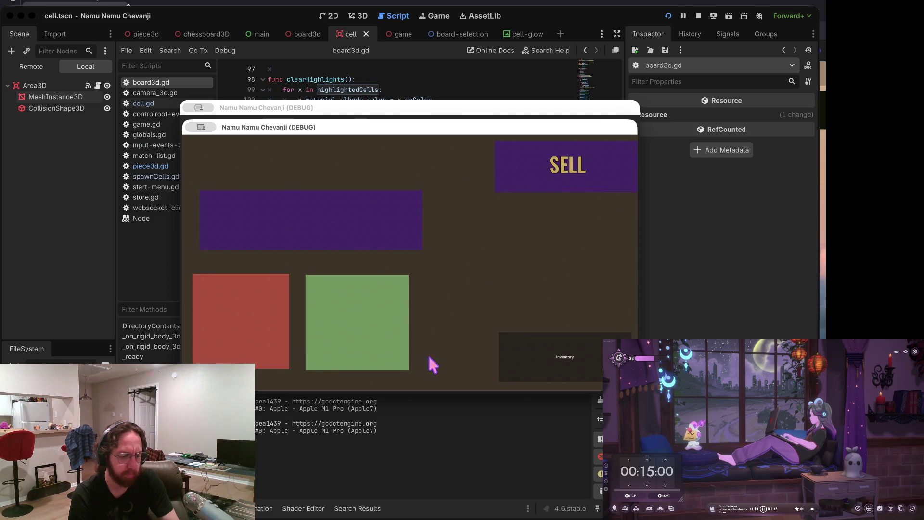
left_click(547, 363)
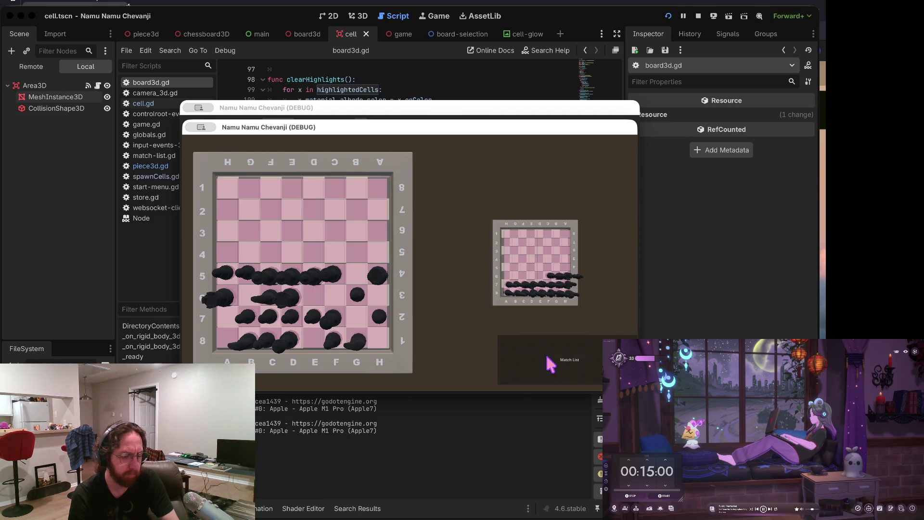
left_click(377, 279)
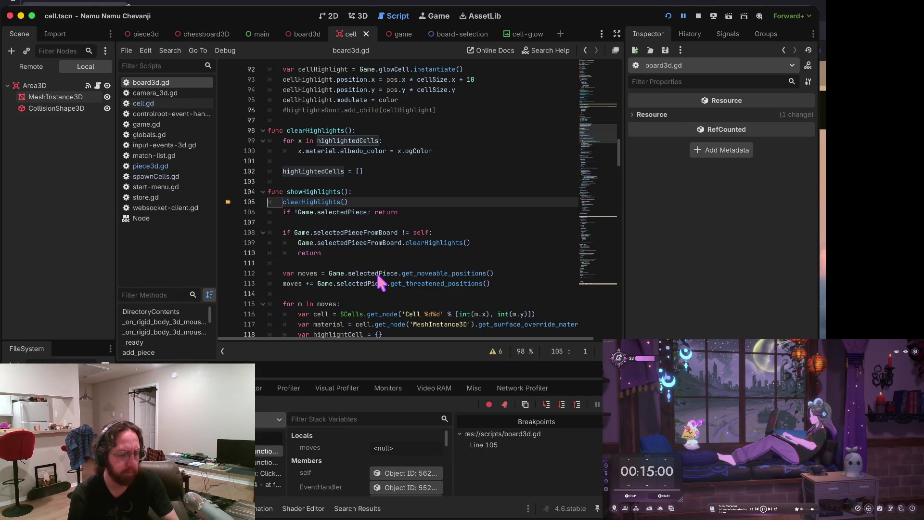
Step: Step into cell.gd's Clicked handler and inspect the onClick and cell.gd stack frames
key("F10")
key("F10")
key("F10")
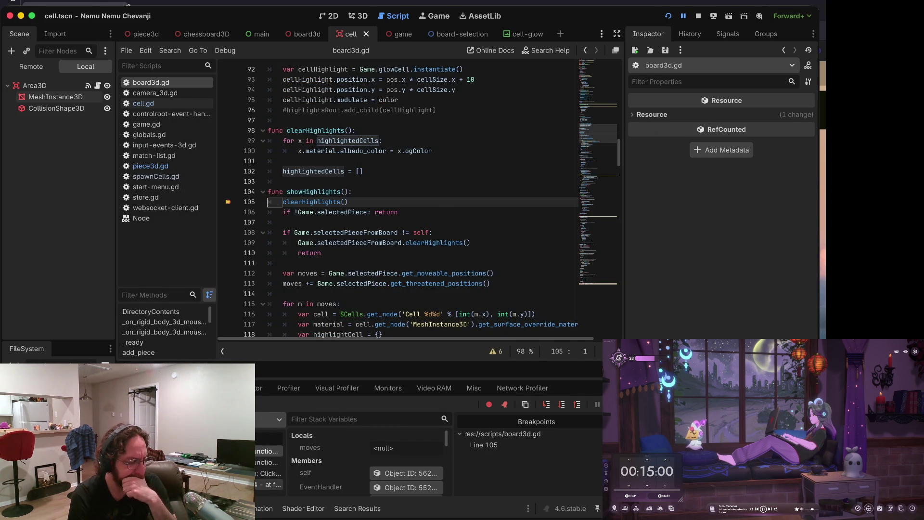
key("F11")
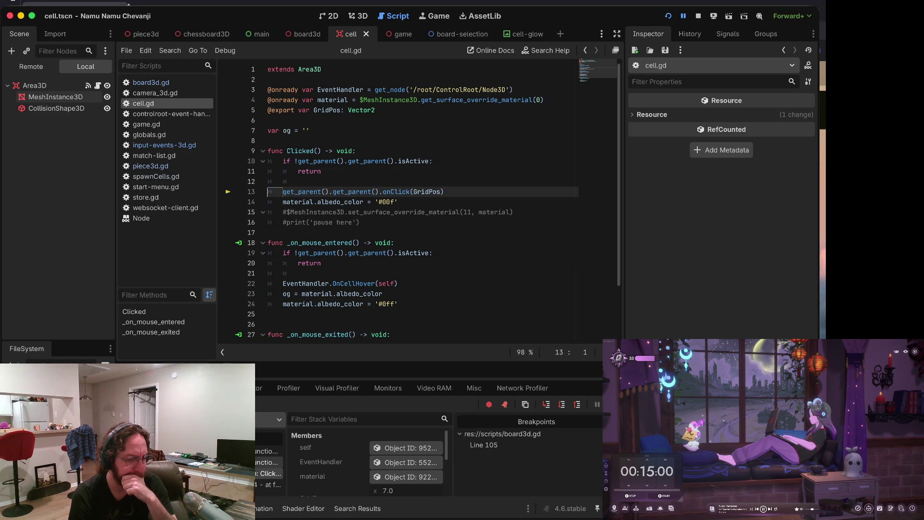
left_click(267, 462)
left_click(267, 474)
left_click(267, 462)
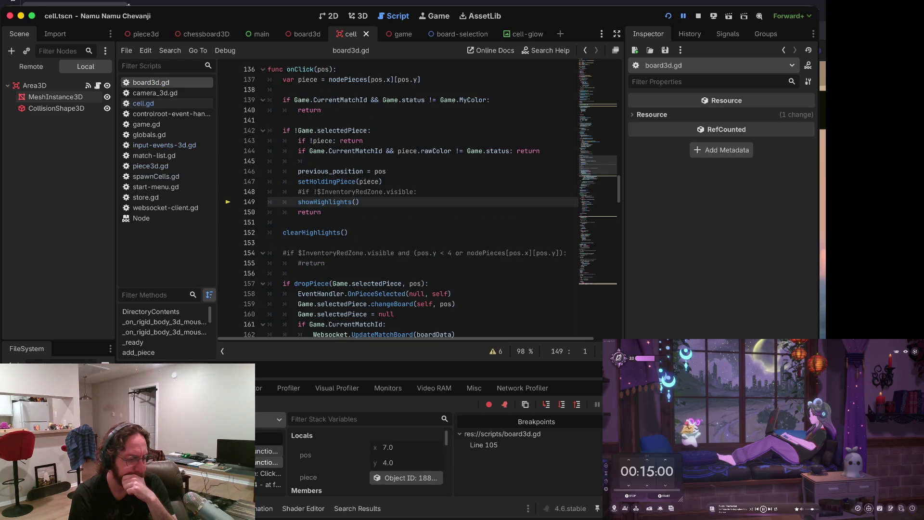
Step: Step into showHighlights from onClick line 149, then continue the game
scroll(355, 235, "up", 1)
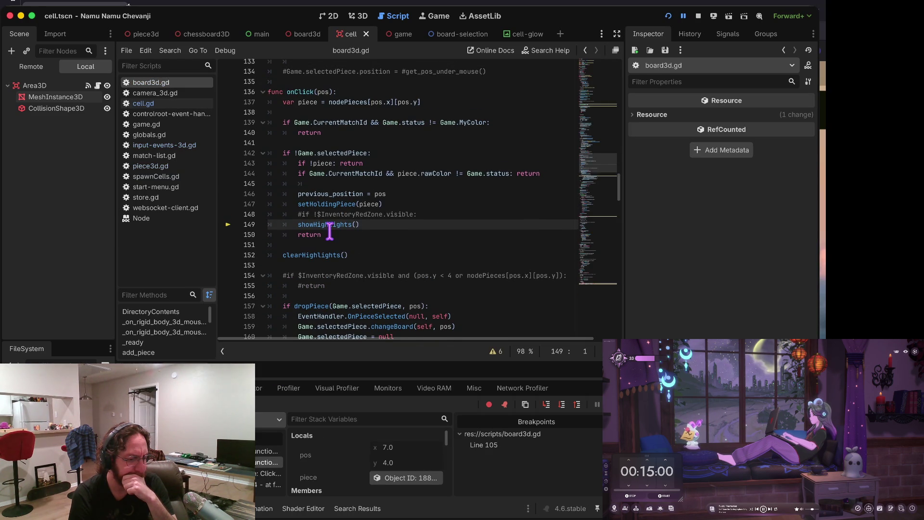
scroll(330, 231, "down", 1)
mouse_move(321, 224)
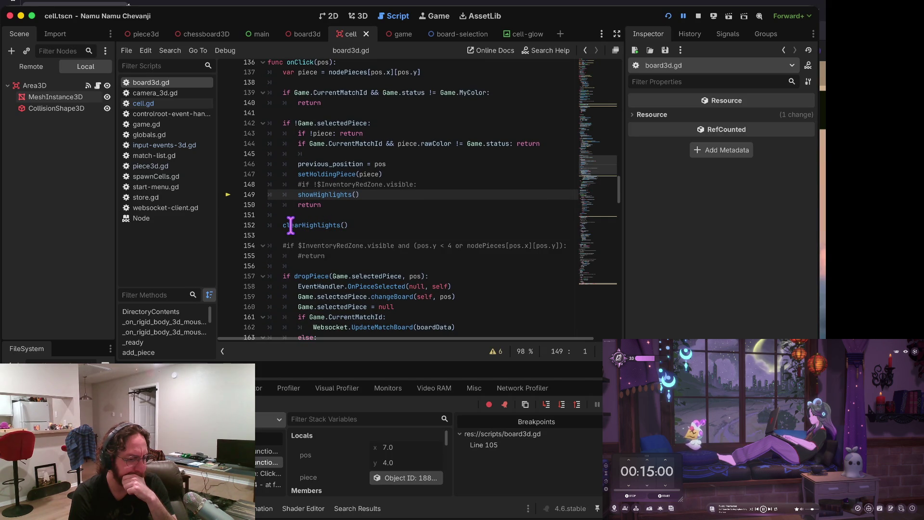
key("F11")
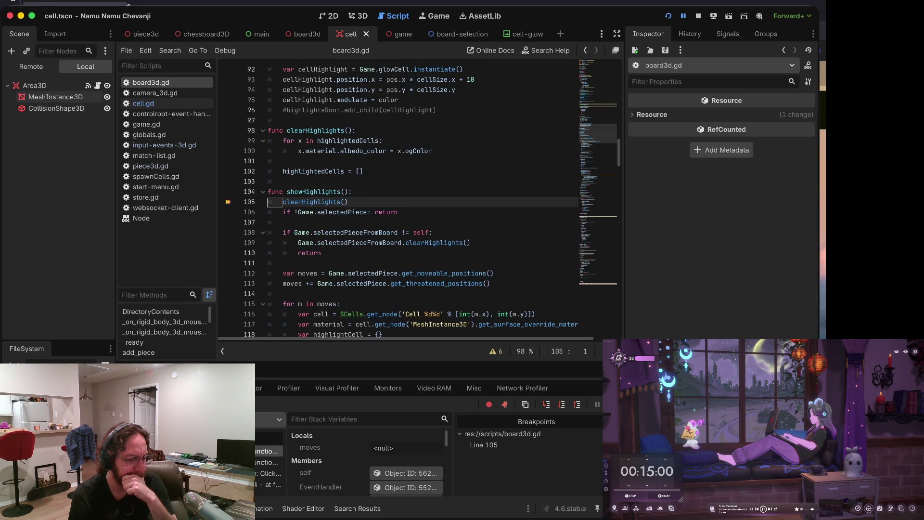
key("F11")
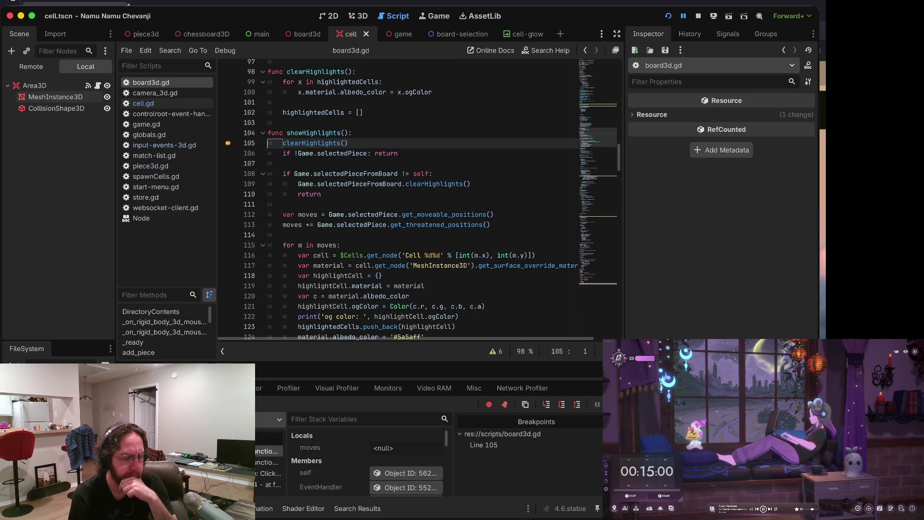
key("F12")
Step: Pick up the black H4 piece and try placing it on H5 to see blue highlights
left_click(377, 274)
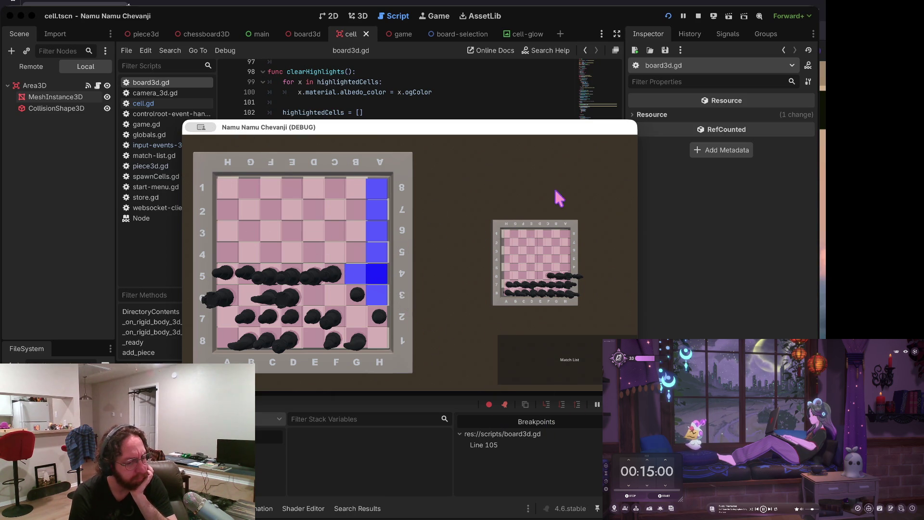
left_click(380, 259)
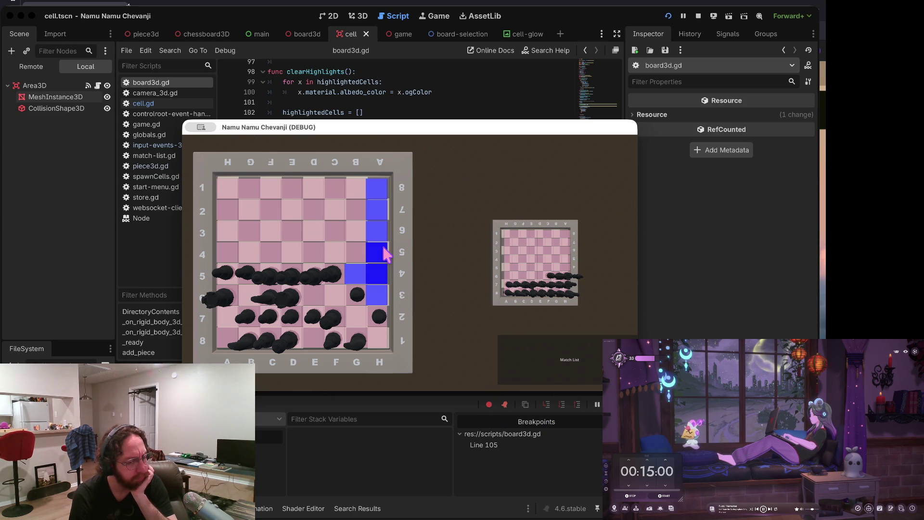
left_click(562, 366)
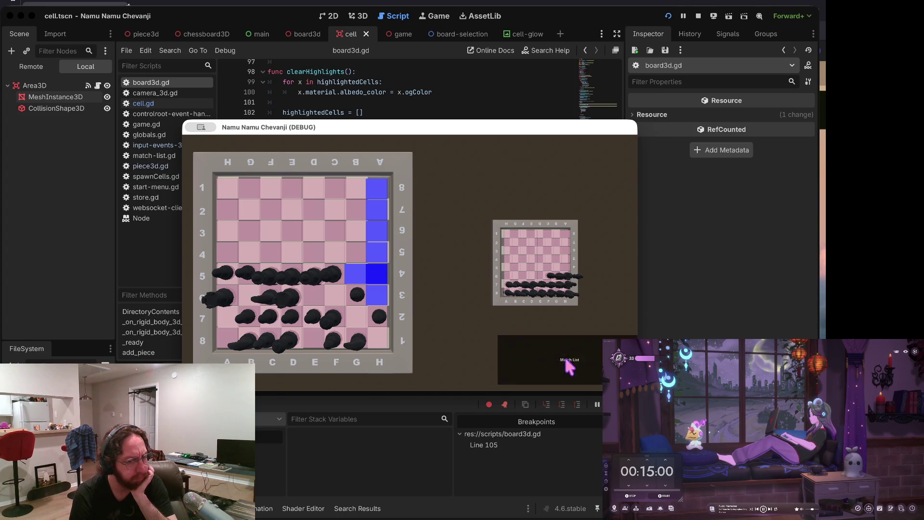
Step: Stop the game and remove the line-105 breakpoint
left_click(698, 16)
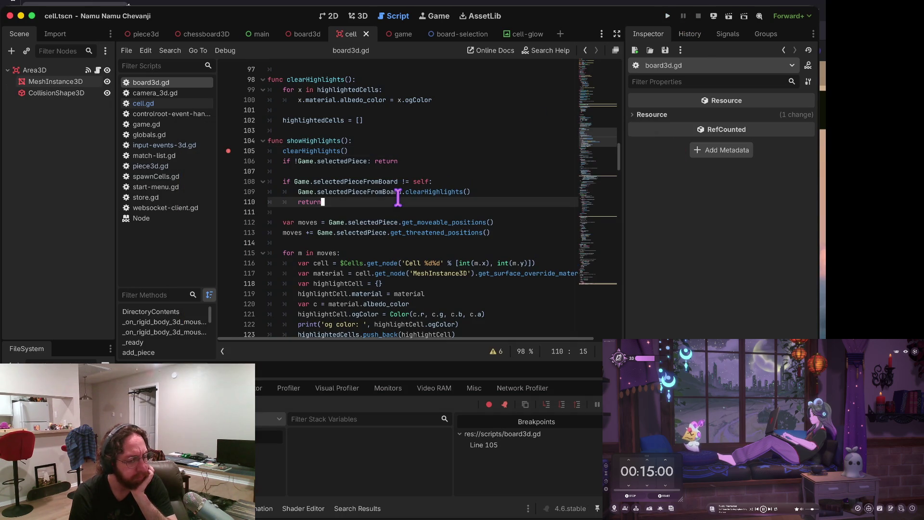
left_click(228, 151)
scroll(392, 176, "up", 2)
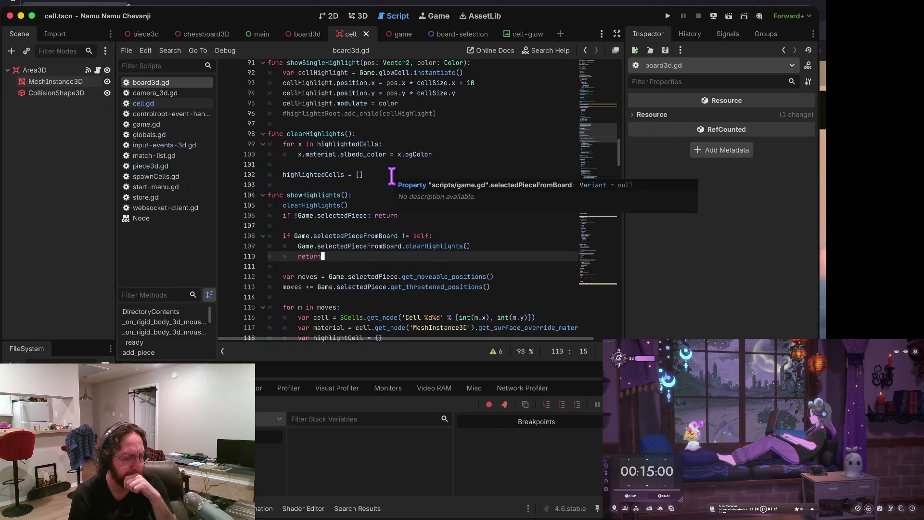
scroll(392, 176, "up", 4)
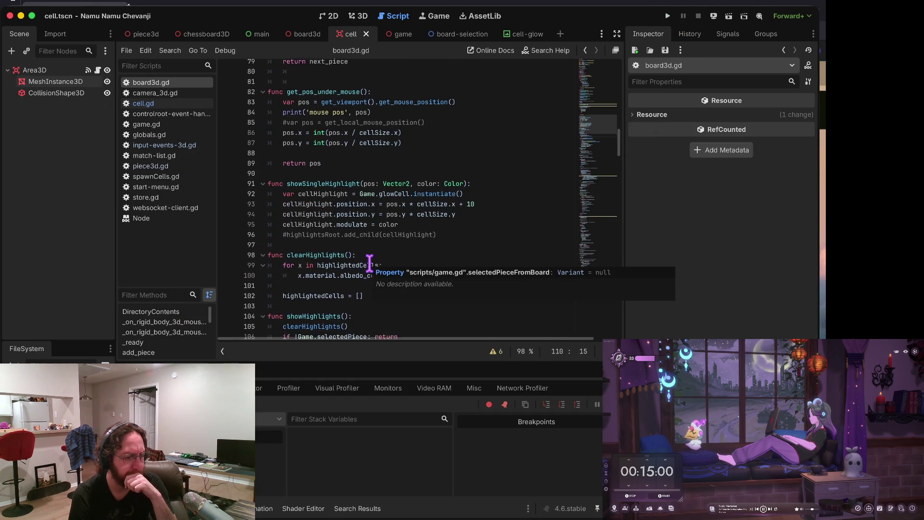
Step: Open input-events-3d.gd to view its _unhandled_input click code
left_click(148, 145)
scroll(422, 195, "down", 1)
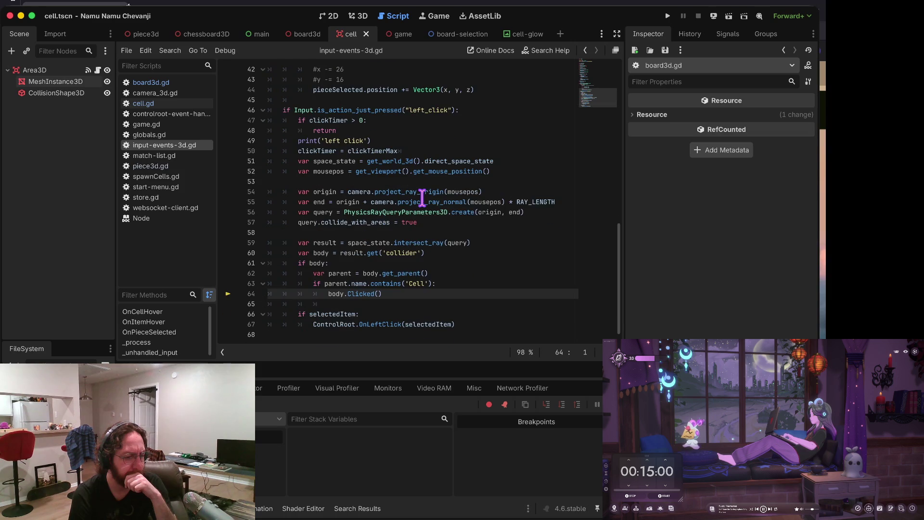
scroll(464, 127, "up", 4)
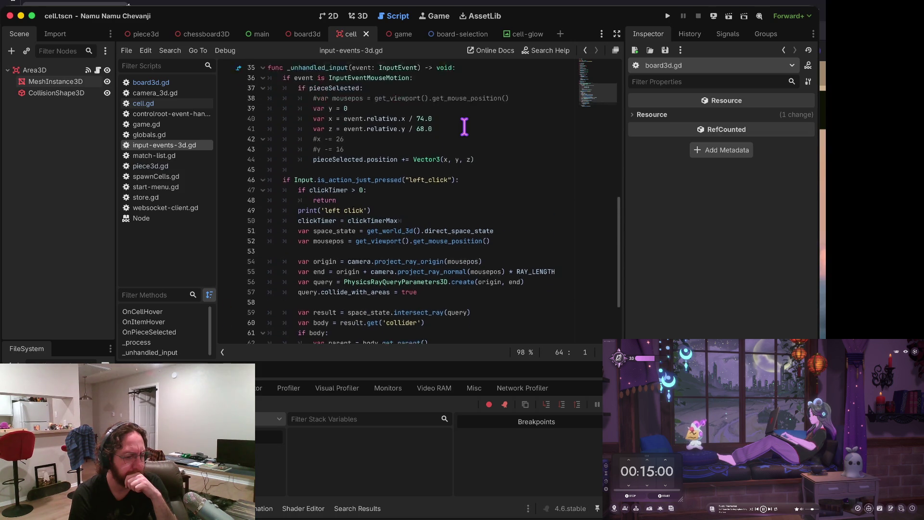
Step: Change the 74.0 divisors on lines 40 and 41 to 80.0, save the script, and run it
left_click(440, 159)
left_click(426, 151)
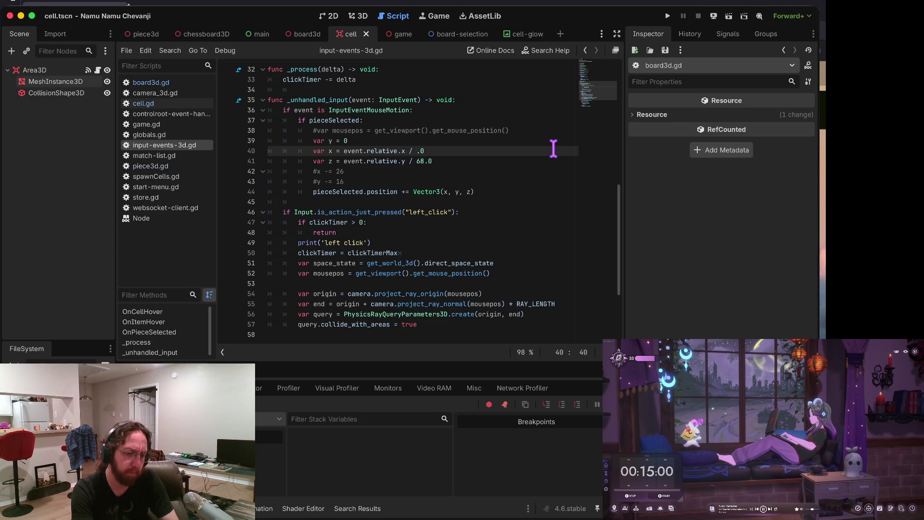
type("80")
key("Down")
key("Right")
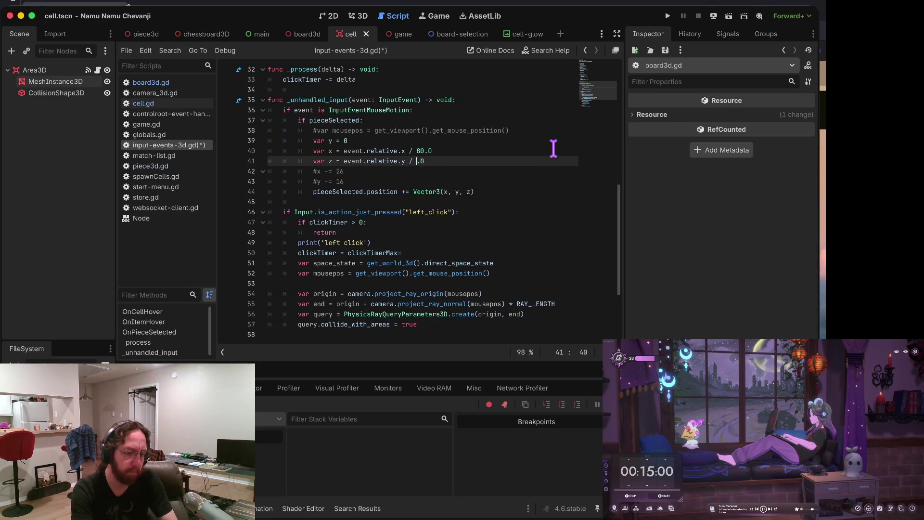
type("80")
key("ctrl+s")
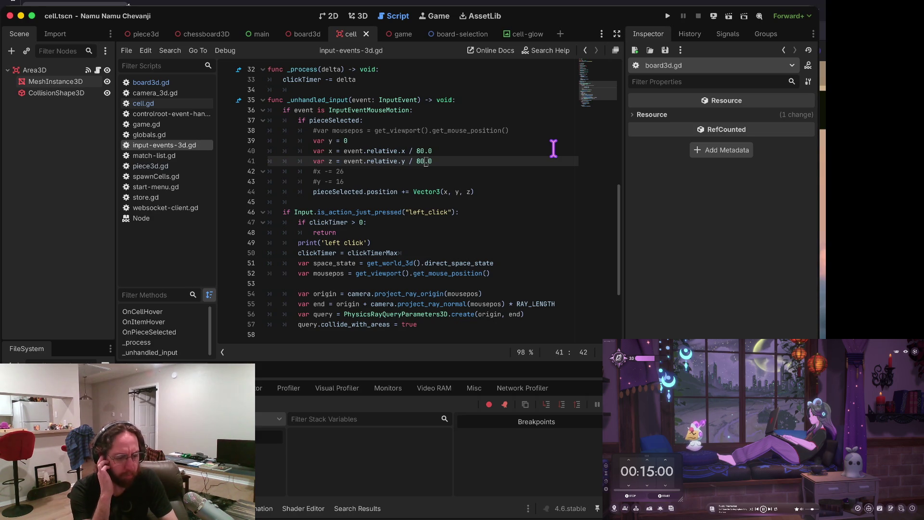
key("super+b")
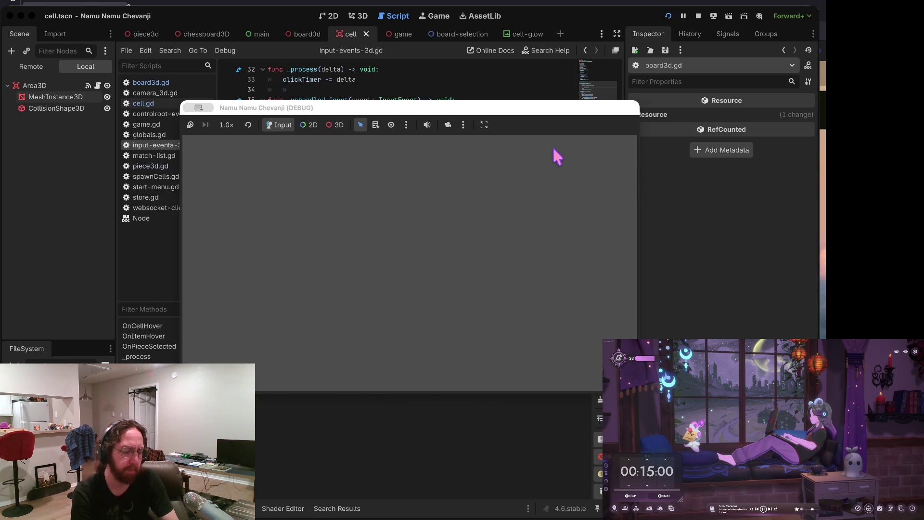
Step: Log in with a username, enlarge the middle board, and visit the store and back
left_click(398, 268)
type("b")
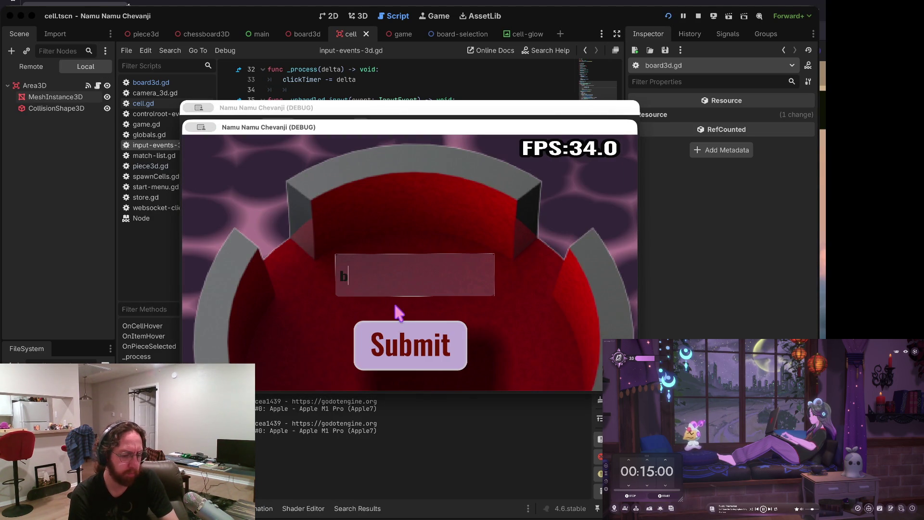
left_click(395, 332)
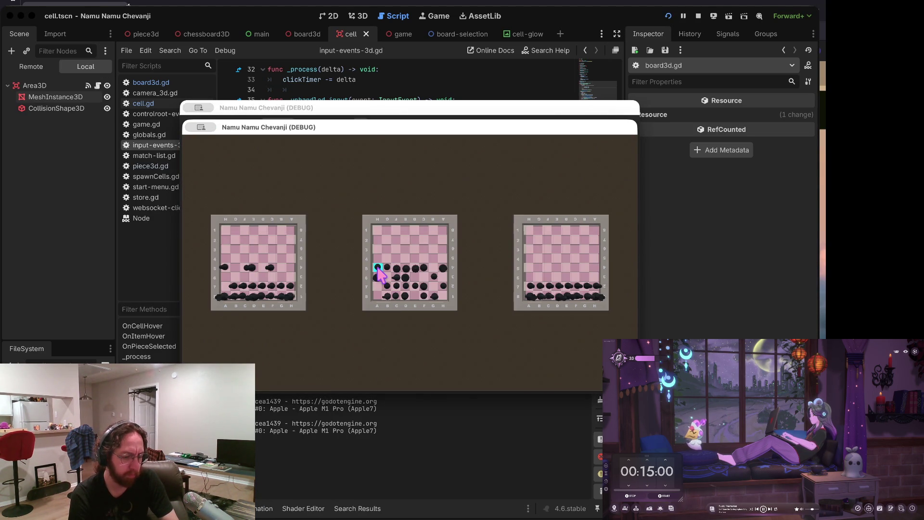
left_click(445, 304)
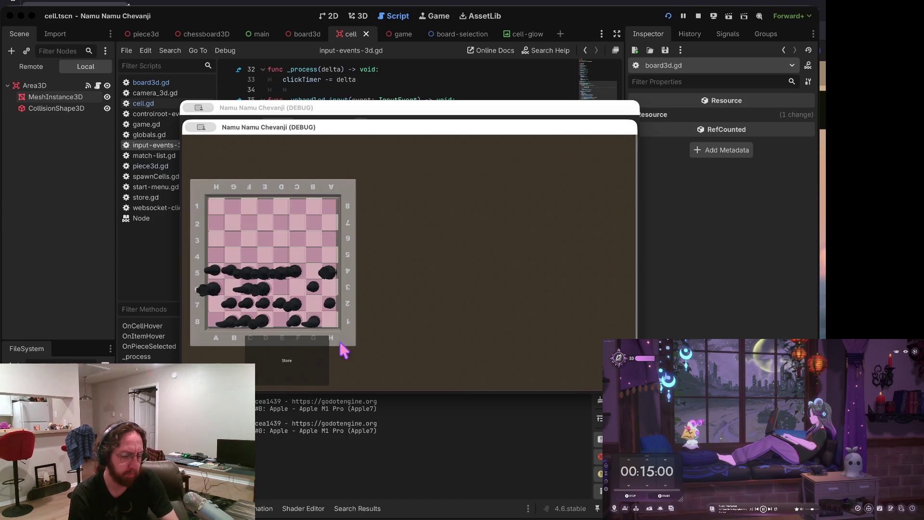
left_click(313, 371)
left_click(582, 367)
Step: Drag the H4 piece and another piece to check blue move highlights, then return to the editor
left_click(379, 277)
mouse_move(380, 284)
left_mouse_down()
mouse_move(378, 208)
mouse_move(248, 252)
mouse_move(293, 292)
mouse_move(403, 205)
mouse_move(339, 185)
mouse_move(249, 262)
mouse_move(342, 219)
mouse_move(429, 201)
mouse_move(515, 252)
mouse_move(495, 268)
mouse_move(221, 233)
mouse_move(354, 231)
left_mouse_up()
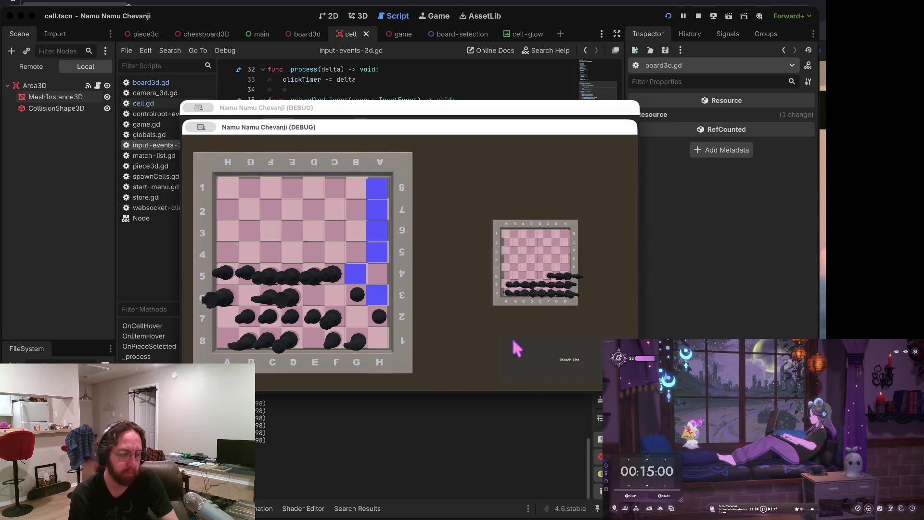
left_click(541, 357)
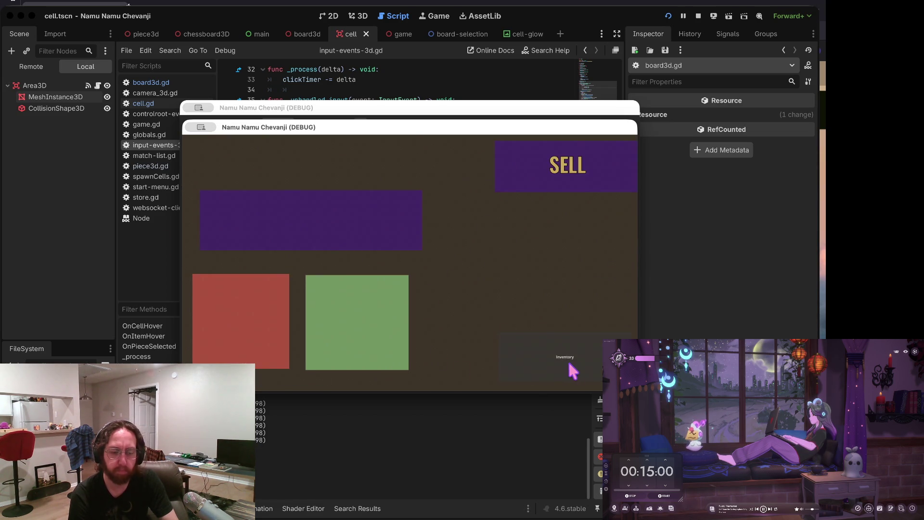
left_click(561, 370)
mouse_move(319, 275)
left_mouse_down()
mouse_move(329, 223)
mouse_move(315, 192)
mouse_move(310, 273)
mouse_move(317, 210)
mouse_move(315, 217)
left_mouse_up()
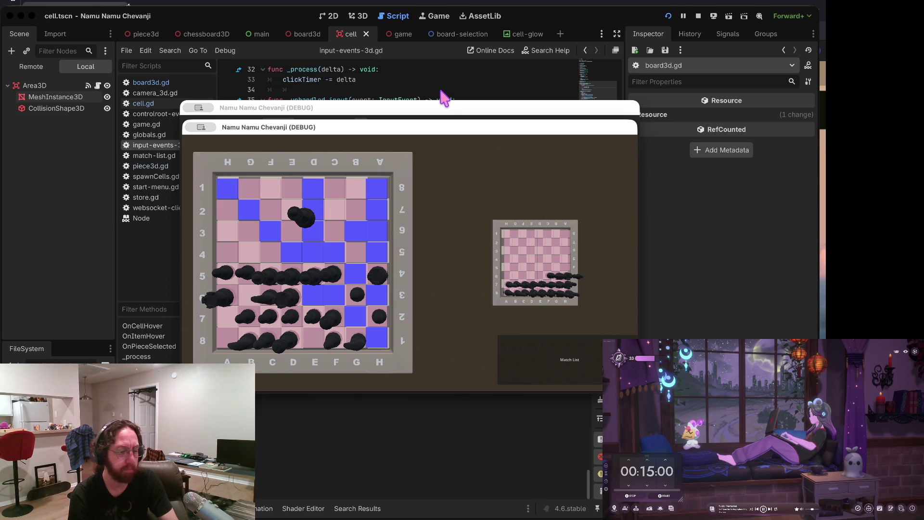
left_click(441, 91)
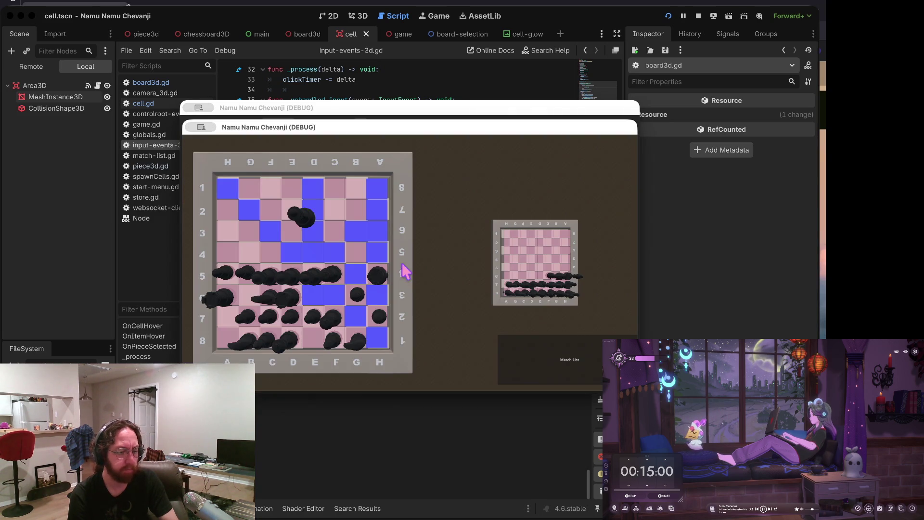
left_click(413, 89)
Step: Scroll through input-events-3d.gd to review its input handling code
scroll(395, 262, "up", 8)
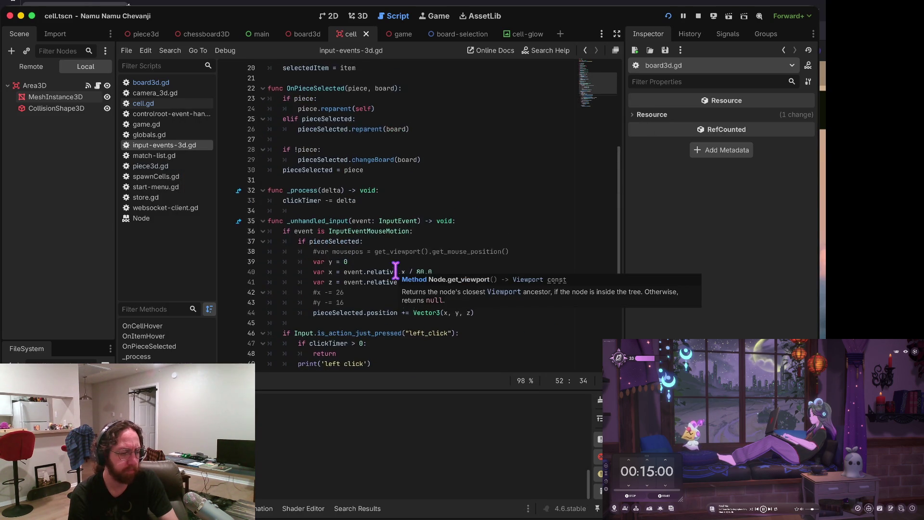
scroll(395, 270, "up", 2)
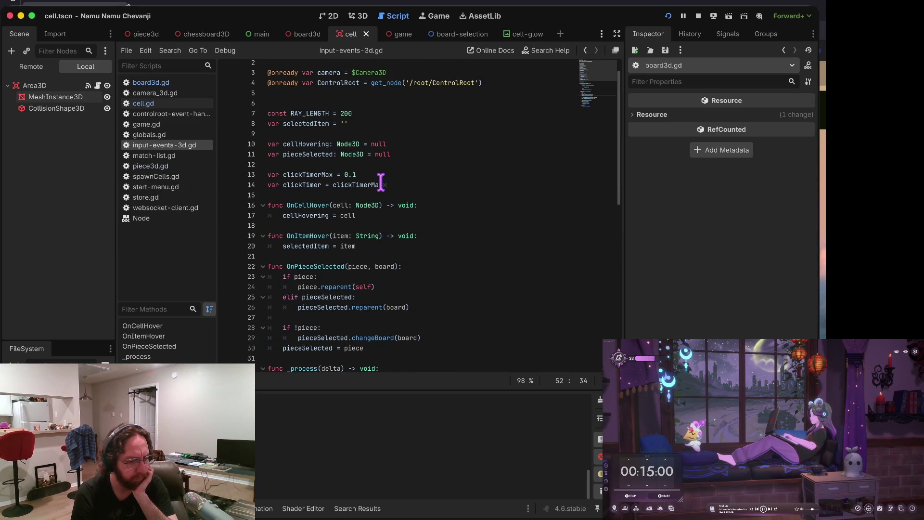
scroll(381, 182, "up", 1)
scroll(381, 182, "down", 3)
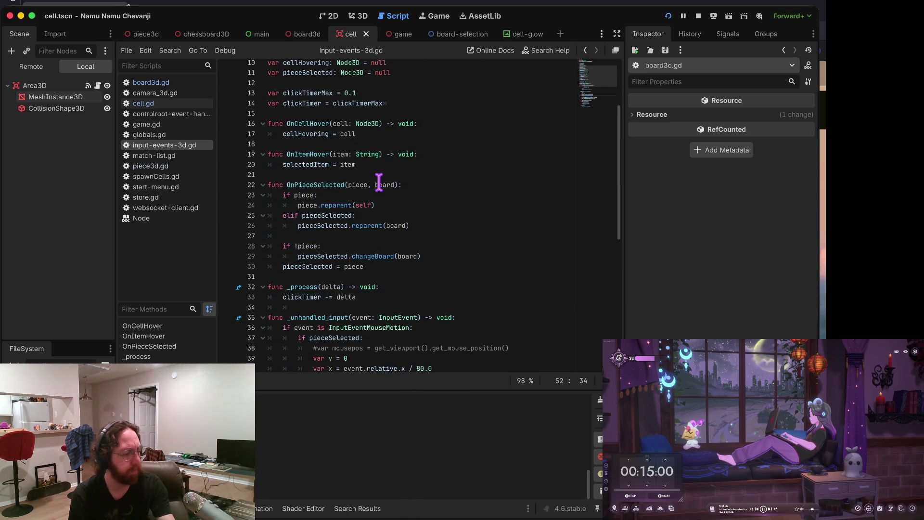
scroll(375, 184, "down", 5)
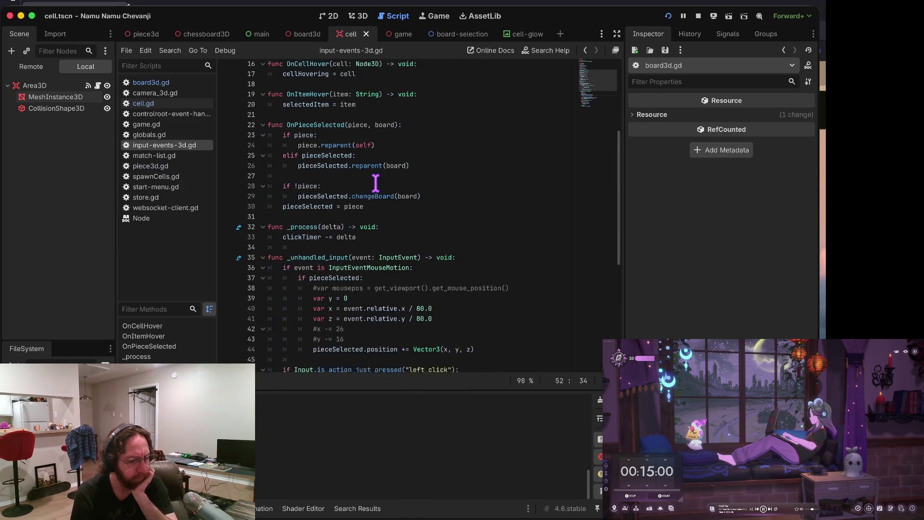
scroll(375, 183, "down", 3)
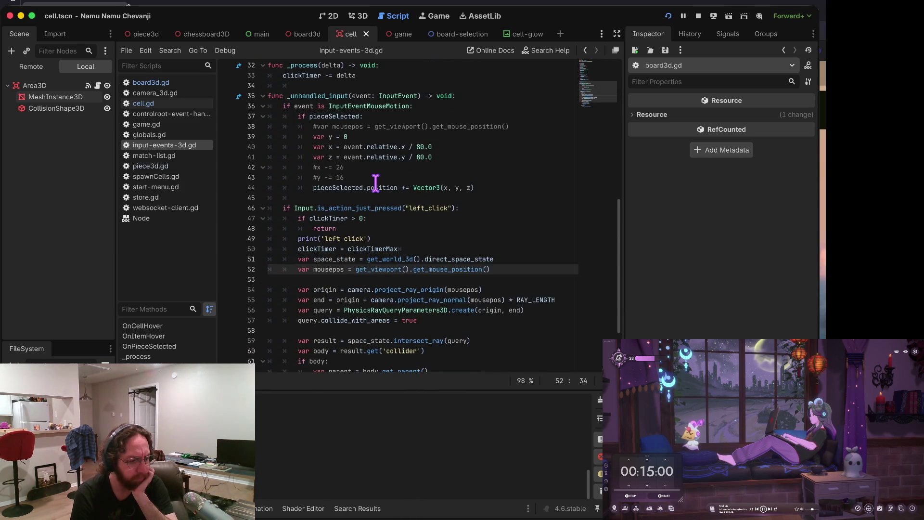
scroll(376, 183, "down", 1)
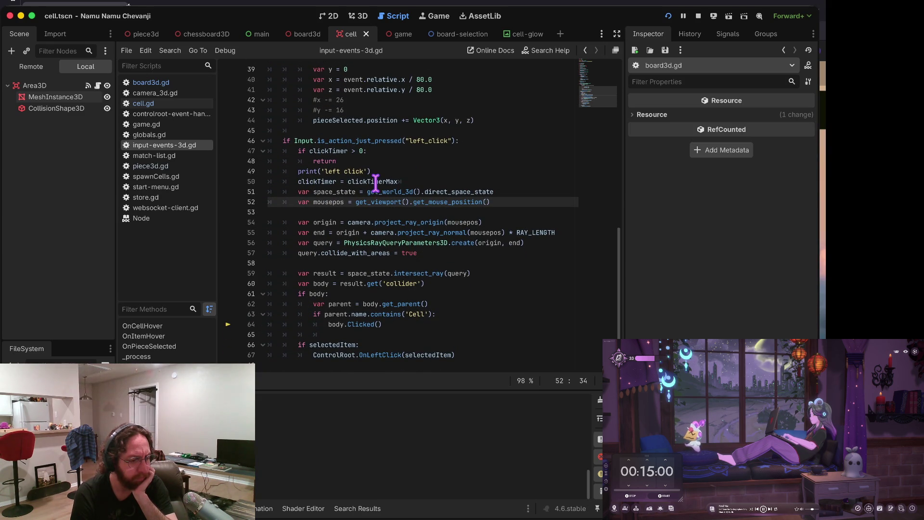
scroll(375, 184, "up", 3)
scroll(375, 183, "up", 4)
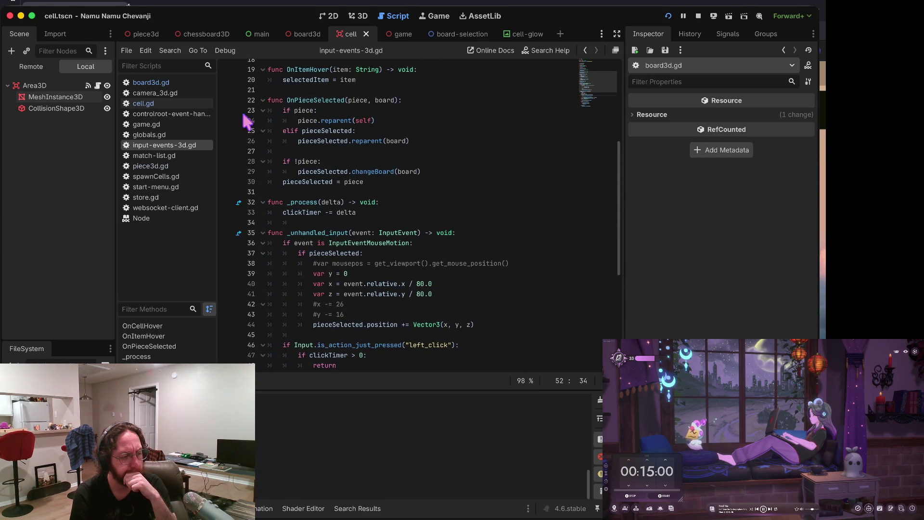
scroll(322, 106, "up", 6)
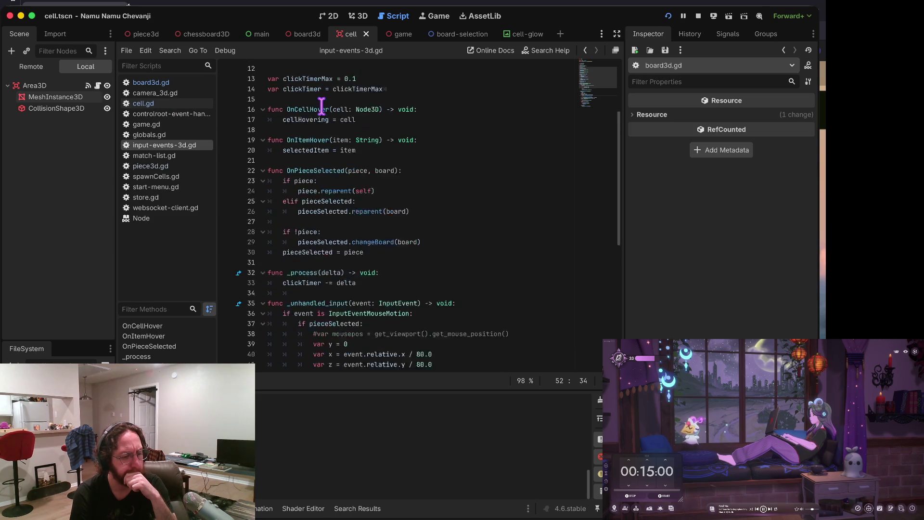
Step: Open board3d.gd and inspect where clearHighlights is used near showHighlights
left_click(175, 83)
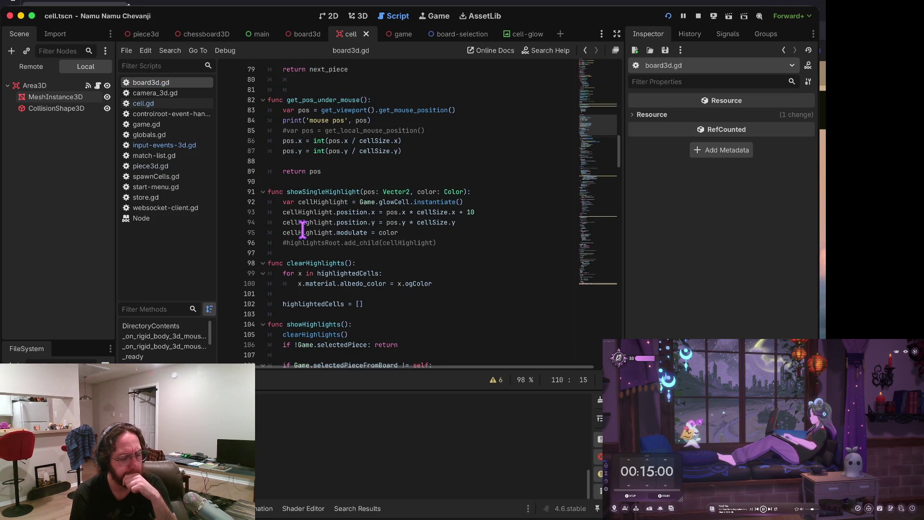
scroll(382, 296, "down", 2)
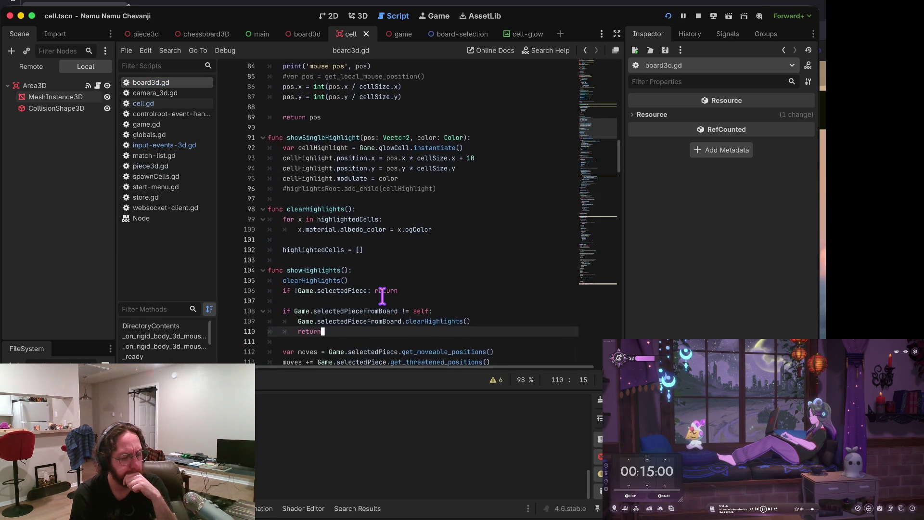
left_click(301, 242)
scroll(442, 243, "down", 4)
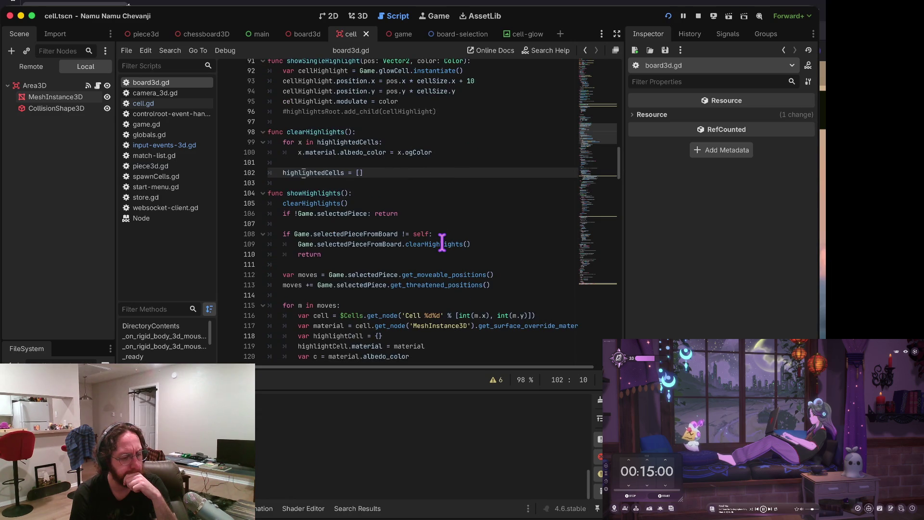
left_click(304, 151)
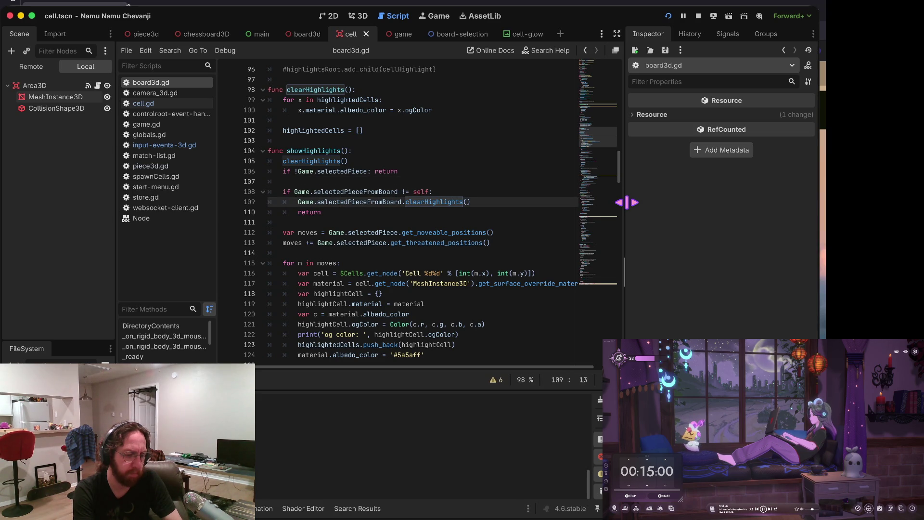
Step: Step through showHighlights down to its call inside onClick
key("Down")
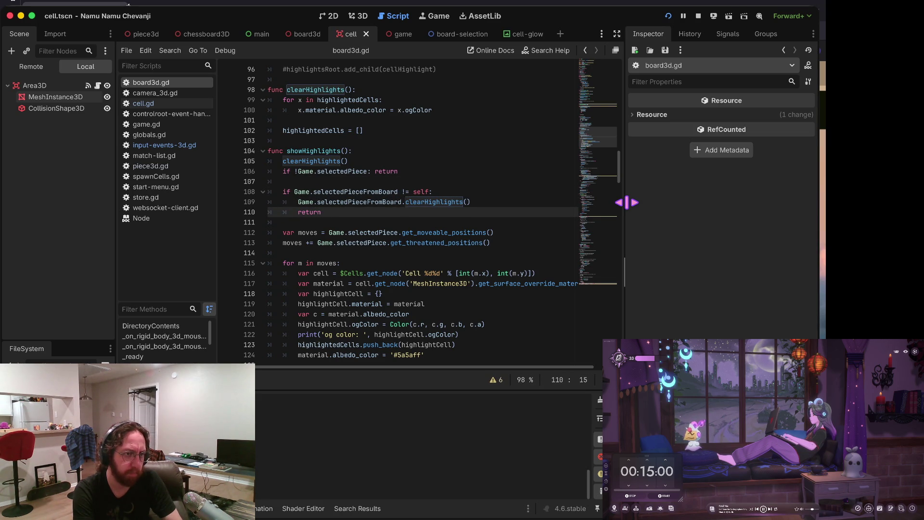
key("Down")
key("Down")
key("Down")
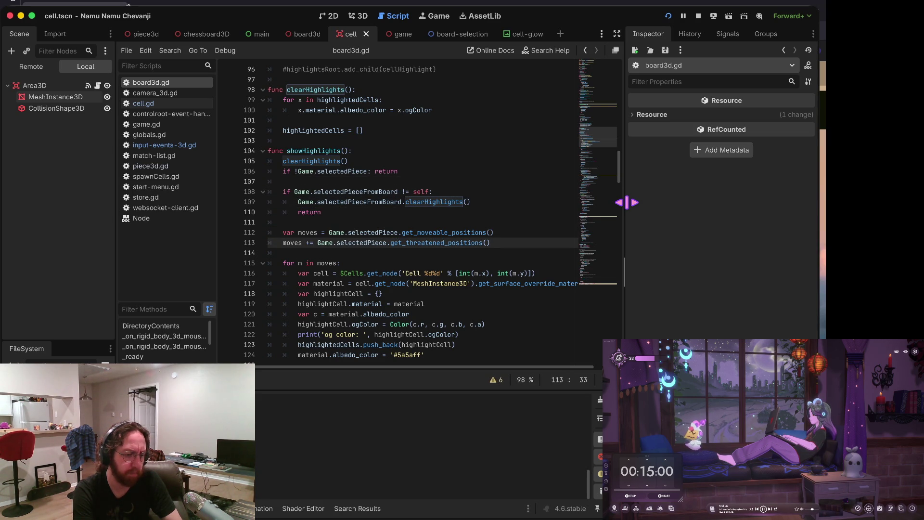
key("Down")
key("Down")
key("Down")
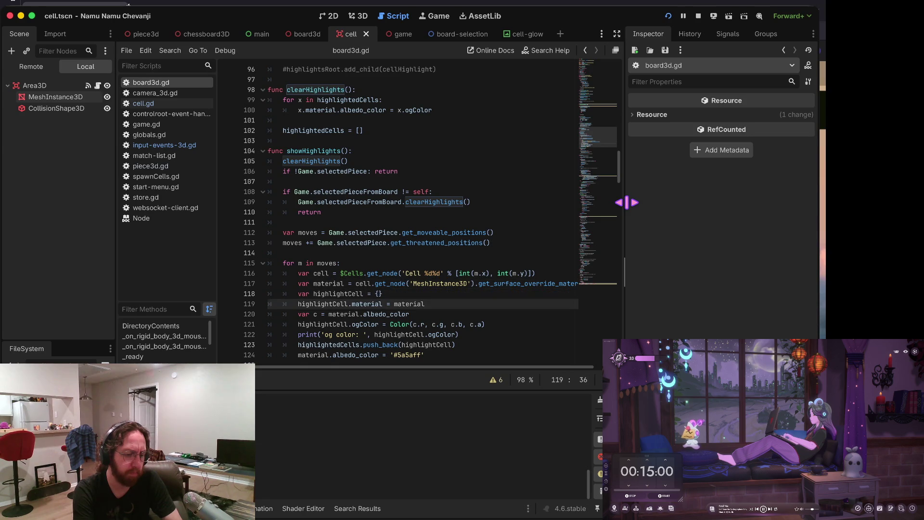
key("Down")
key("Down")
key("Down")
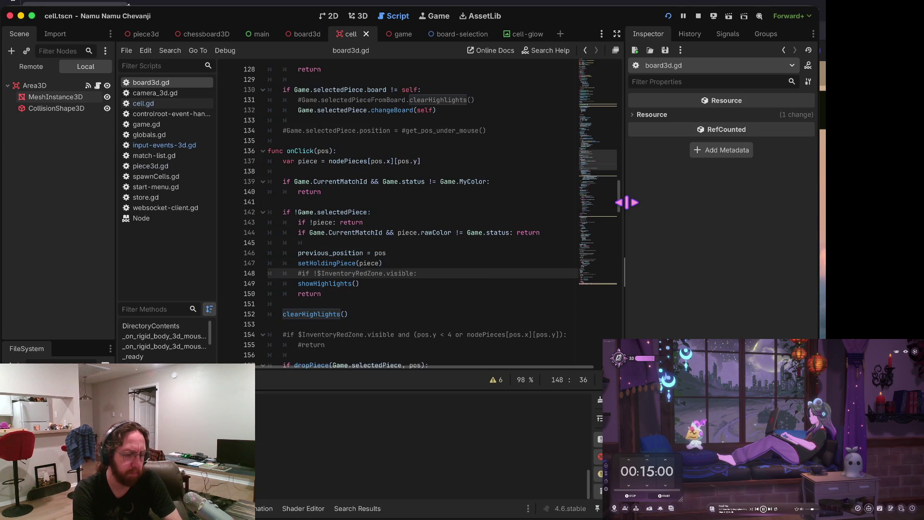
key("Down")
key("Down")
key("Down")
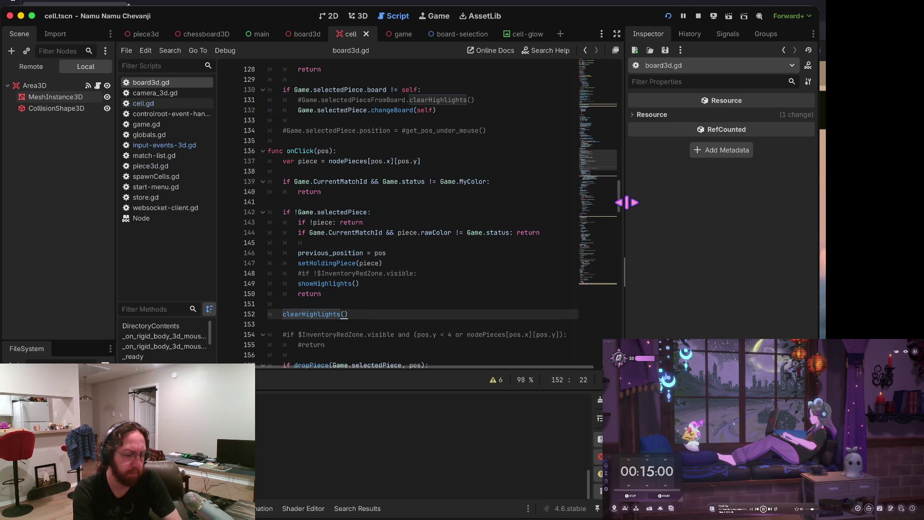
key("Up")
key("Up")
key("Up")
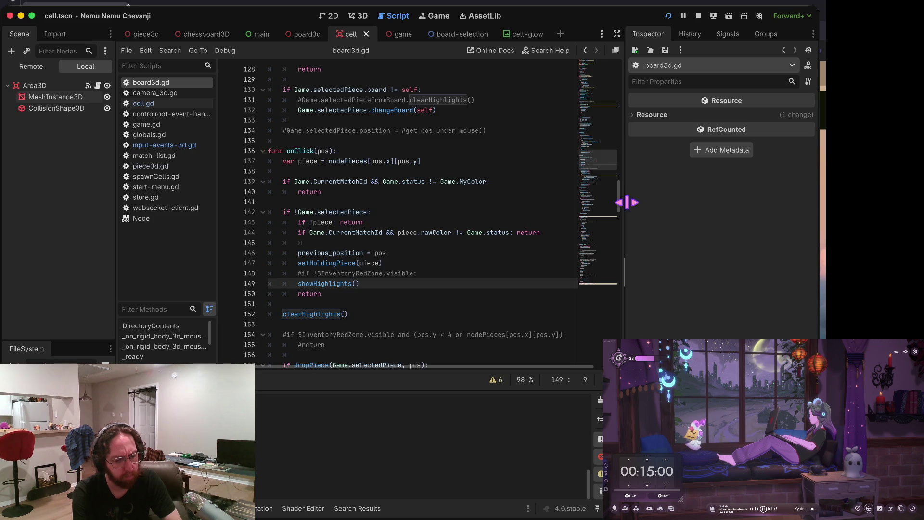
Step: Jump back and forth between the showHighlights definition and its onClick call, ending at the highlight material line
key("alt+Left")
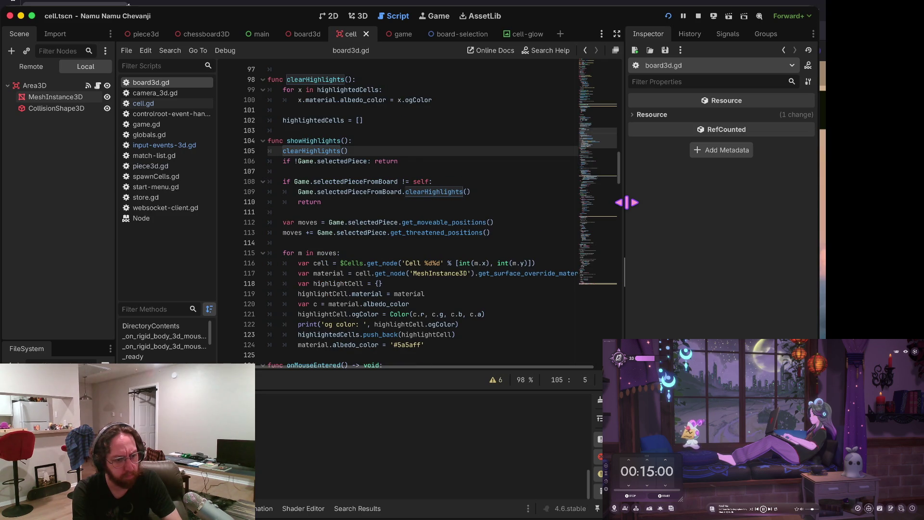
key("alt+Left")
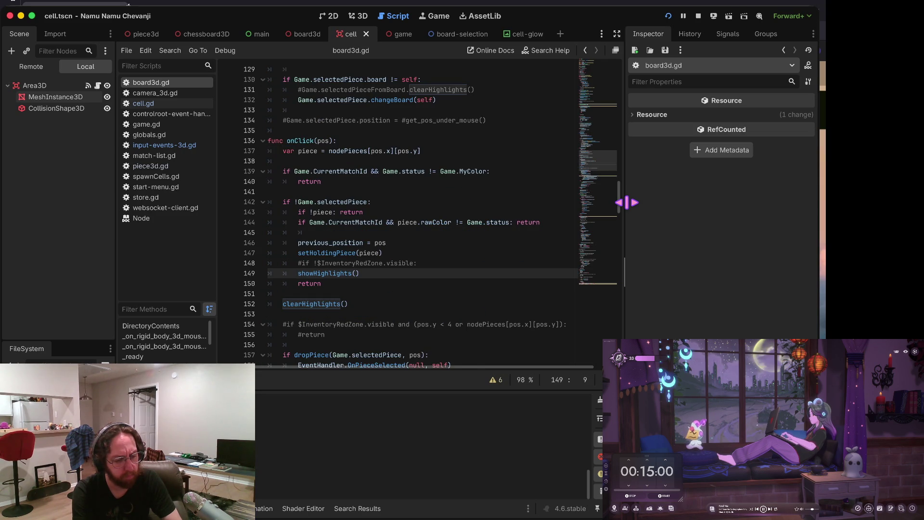
key("alt+Left")
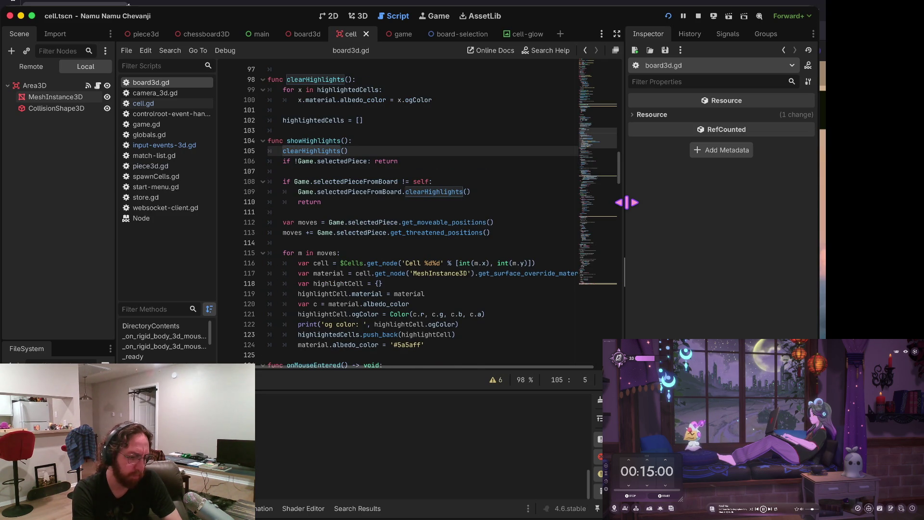
key("alt+Left")
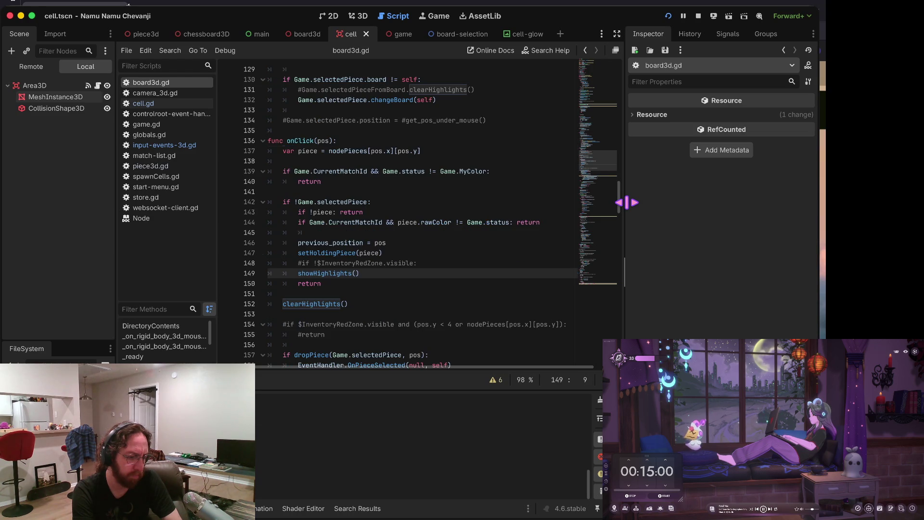
key("alt+Left")
key("Down")
key("Down")
key("Down")
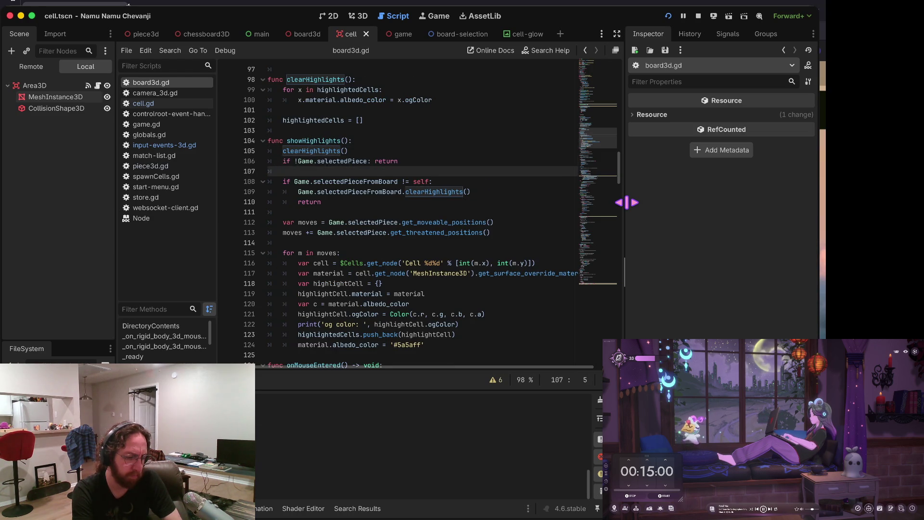
key("Up")
key("Up")
key("Up")
key("Up")
key("Up")
key("Up")
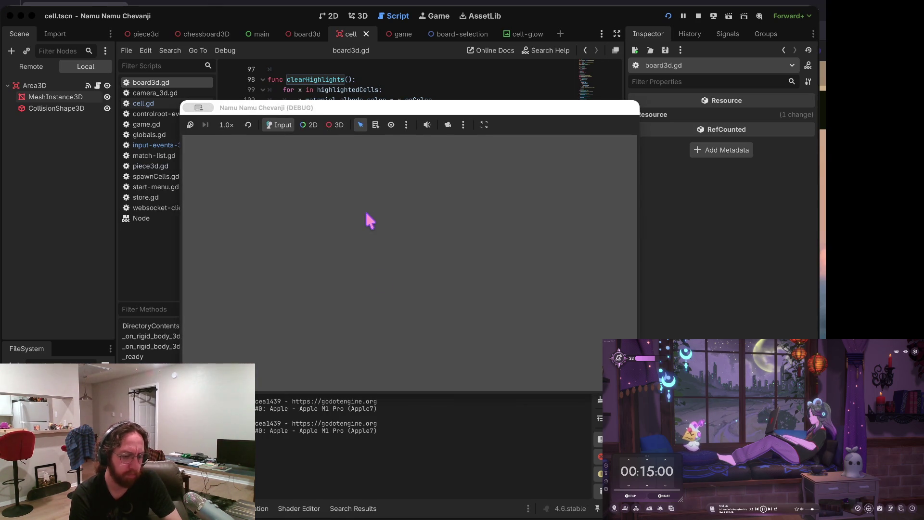
Step: Log in, open a chess board full size, and select a piece to hit the line-116 breakpoint
type("b")
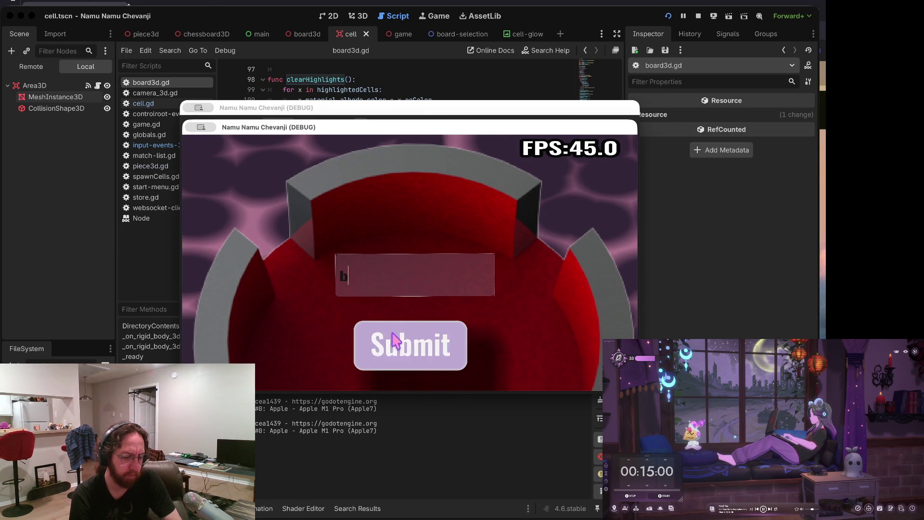
left_click(394, 332)
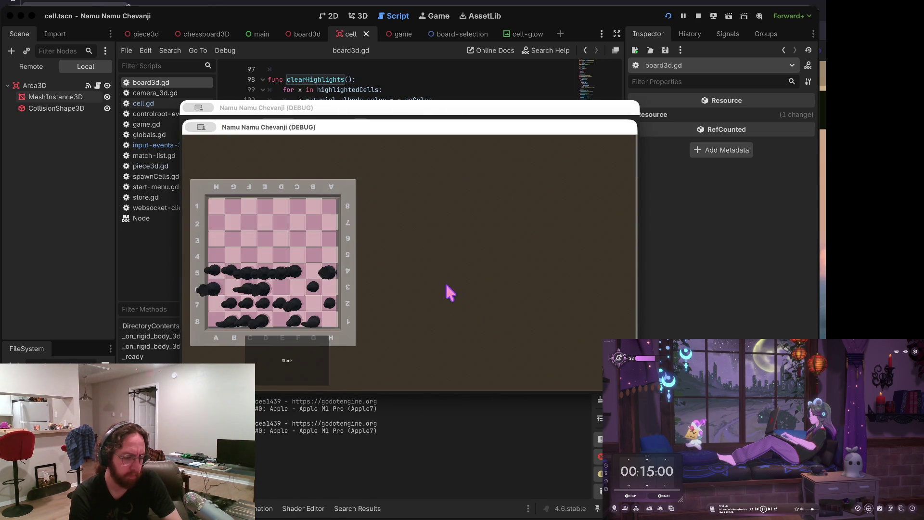
left_click(289, 349)
left_click(507, 367)
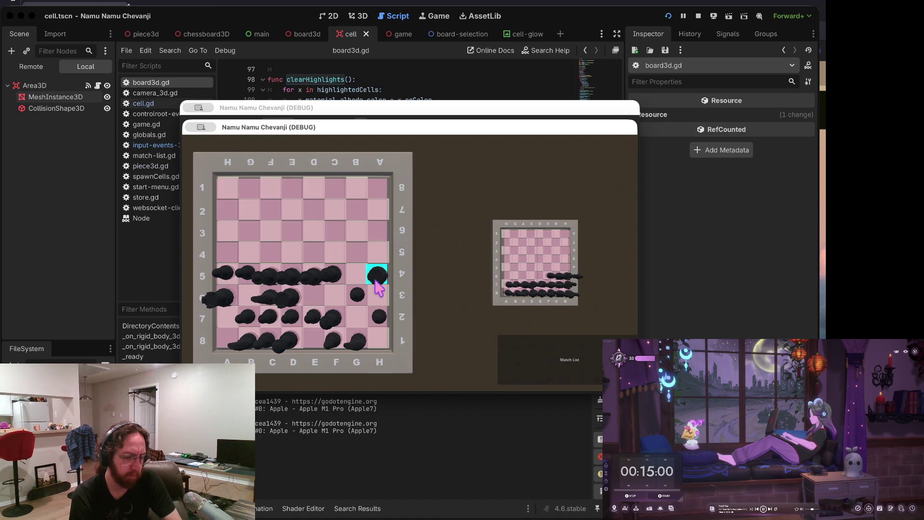
left_click(377, 279)
key("F12")
key("F12")
key("F12")
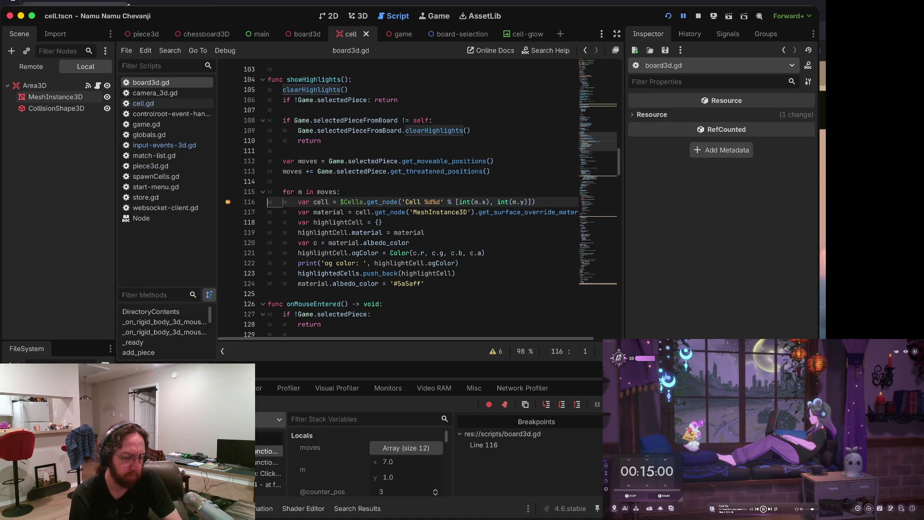
Step: Expand the moves array in debugger Locals, enlarge the panel, and review its 12 positions
left_click(399, 448)
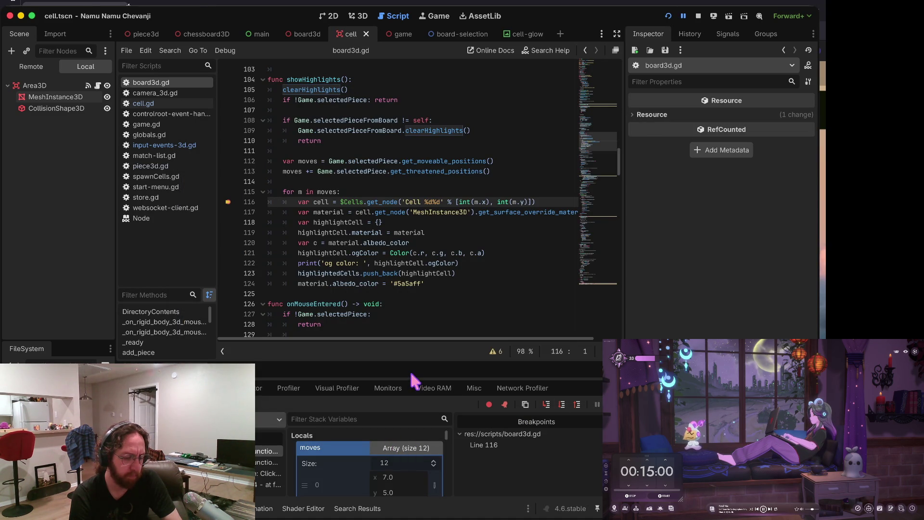
left_click_drag(411, 362, 411, 254)
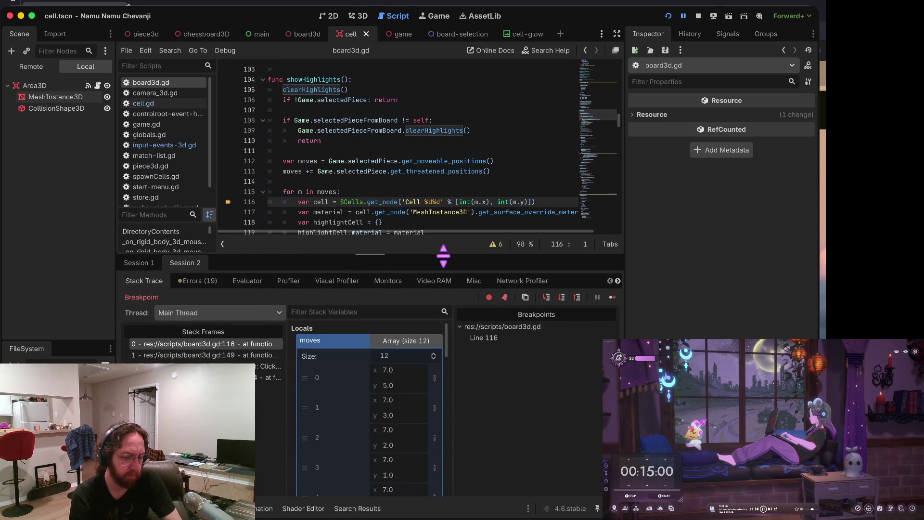
scroll(414, 413, "down", 5)
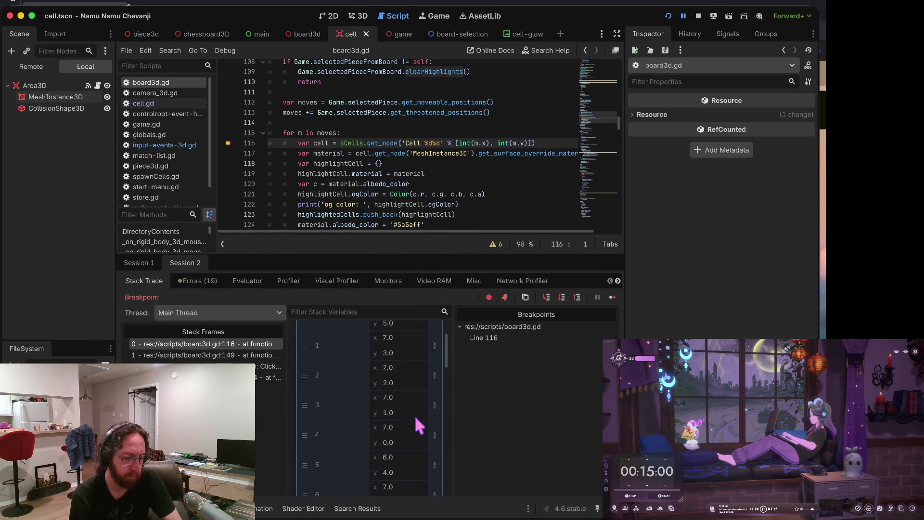
scroll(415, 418, "down", 5)
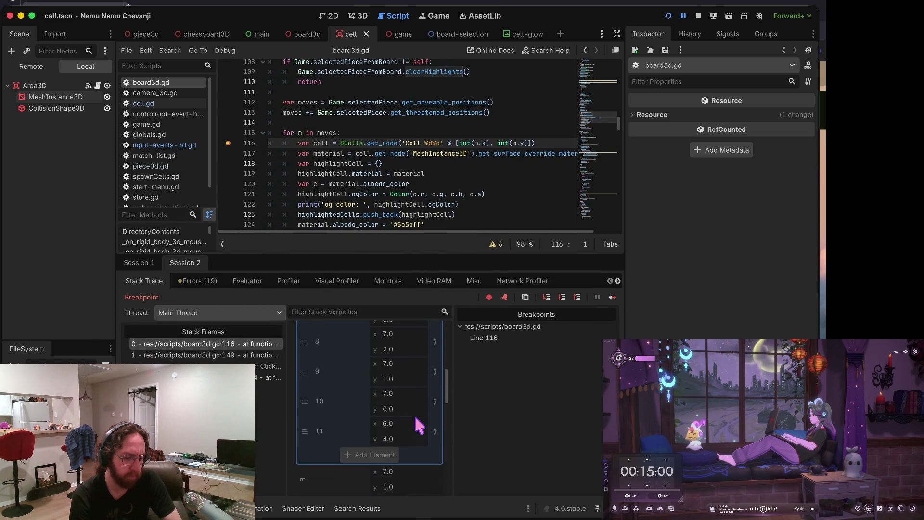
scroll(415, 419, "up", 2)
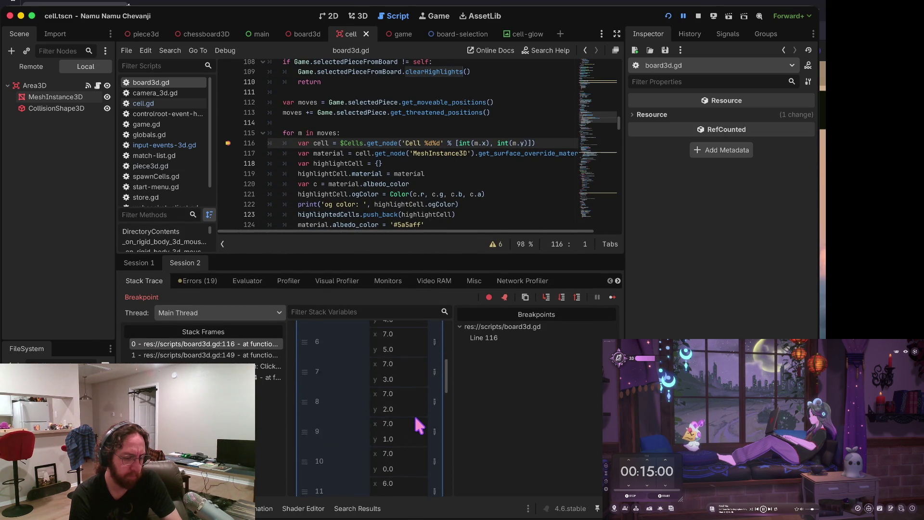
scroll(414, 413, "down", 2)
scroll(414, 413, "up", 4)
scroll(417, 420, "up", 1)
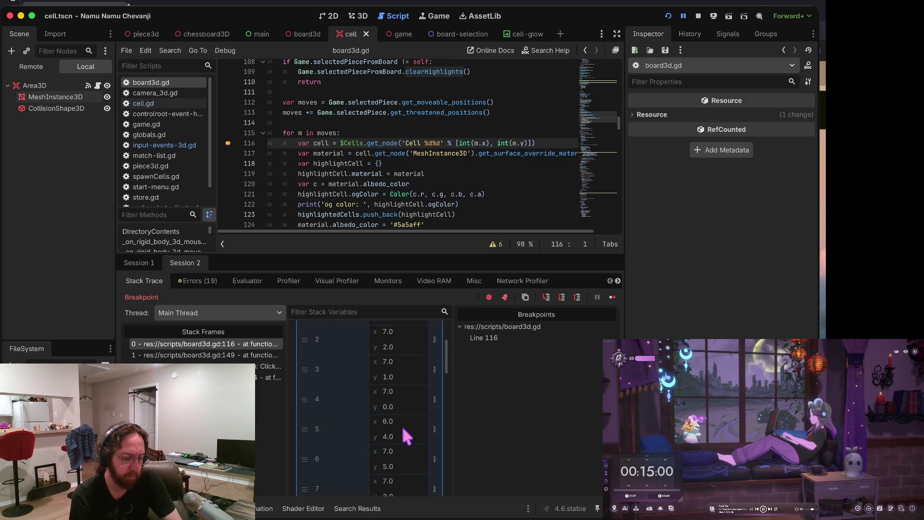
scroll(402, 430, "up", 3)
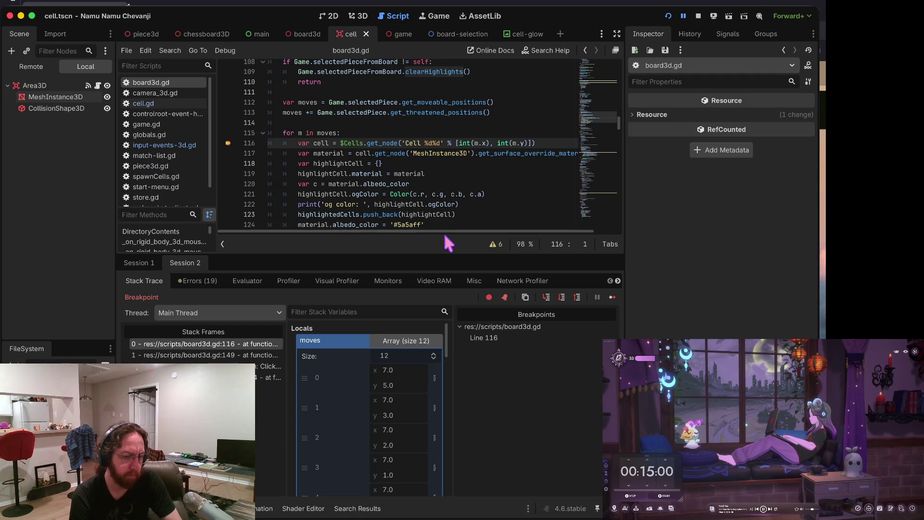
Step: Stop debugging, comment out line 113's moves += get_threatened_positions(), save, and rerun the game
left_click(699, 16)
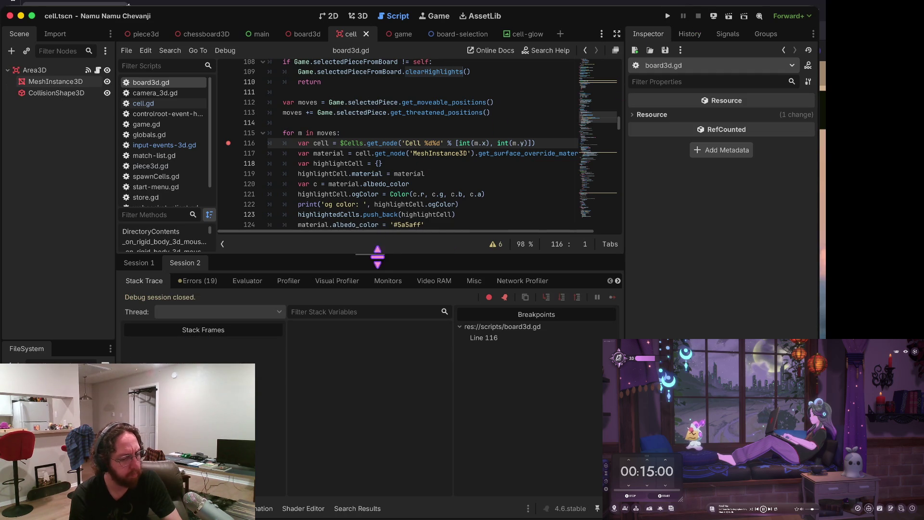
left_click_drag(377, 256, 377, 360)
scroll(322, 188, "up", 2)
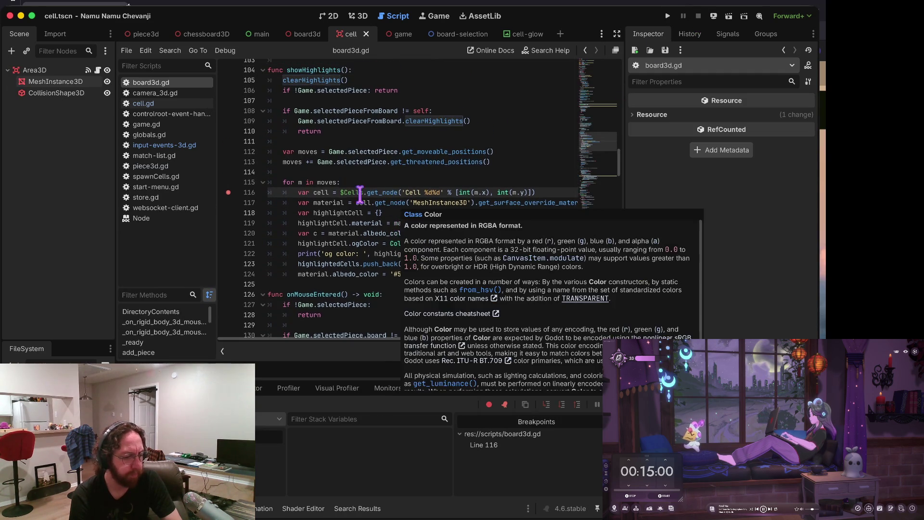
scroll(323, 185, "up", 1)
left_click(302, 172)
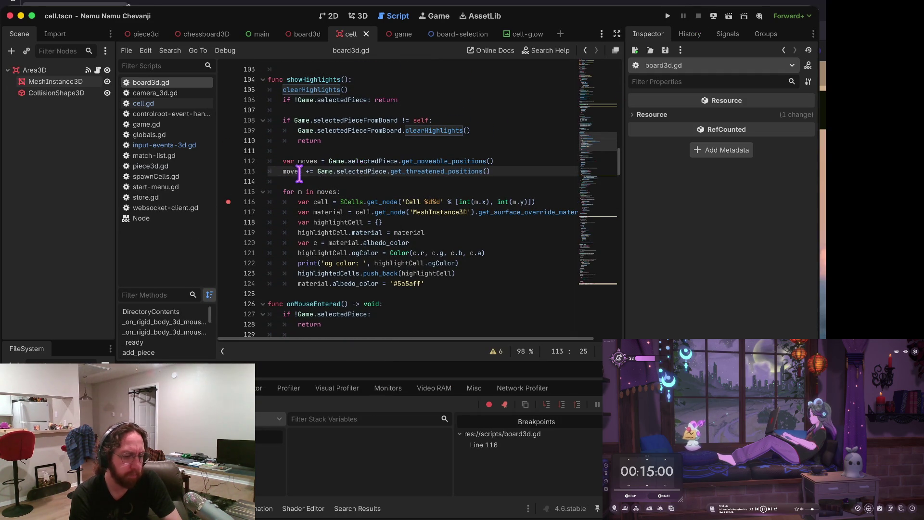
type("#")
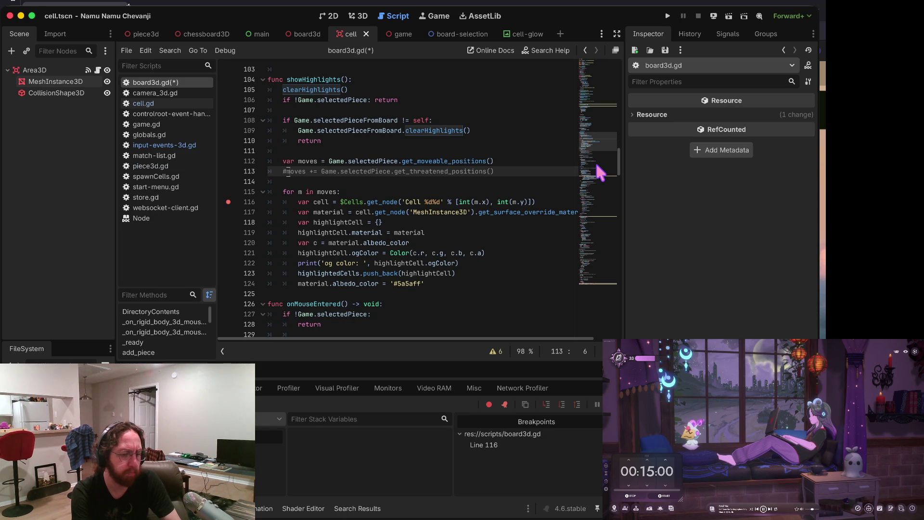
key("super+s")
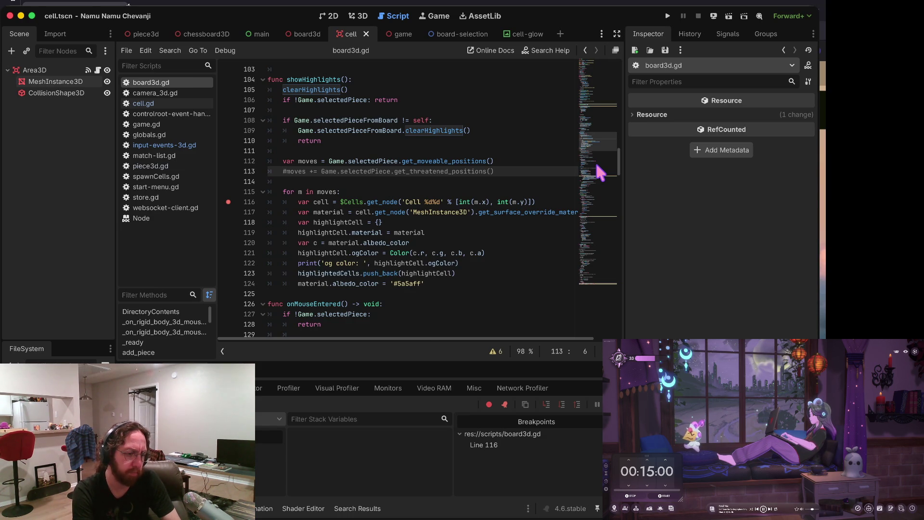
key("super+b")
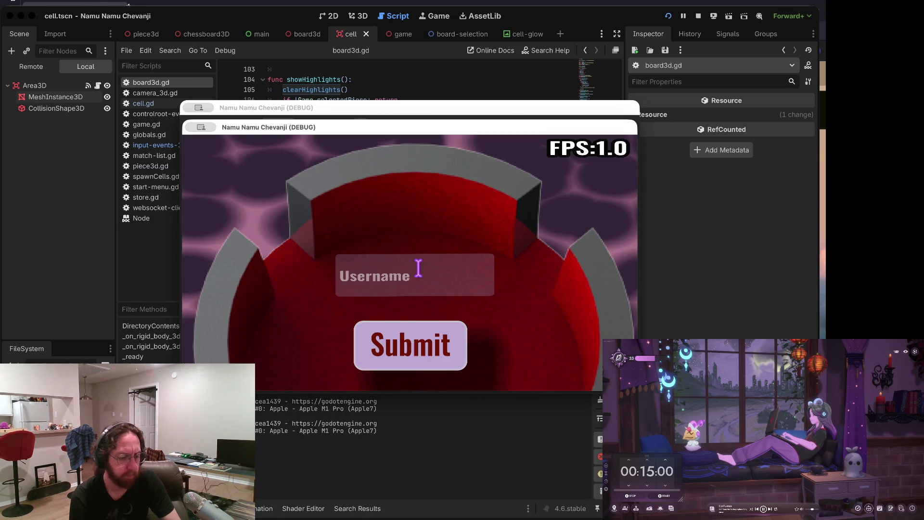
Step: Log in, check a piece now shows 6 moves, and move a piece one cell up
left_click(406, 344)
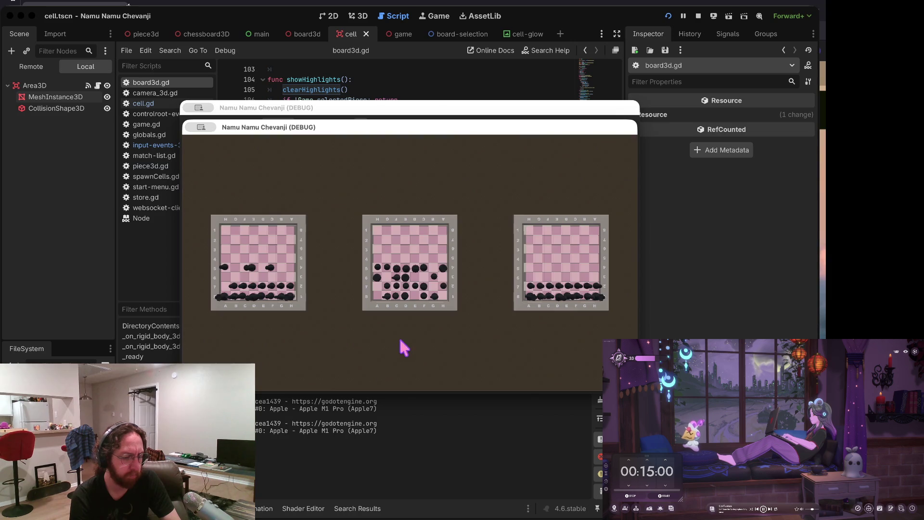
left_click(367, 282)
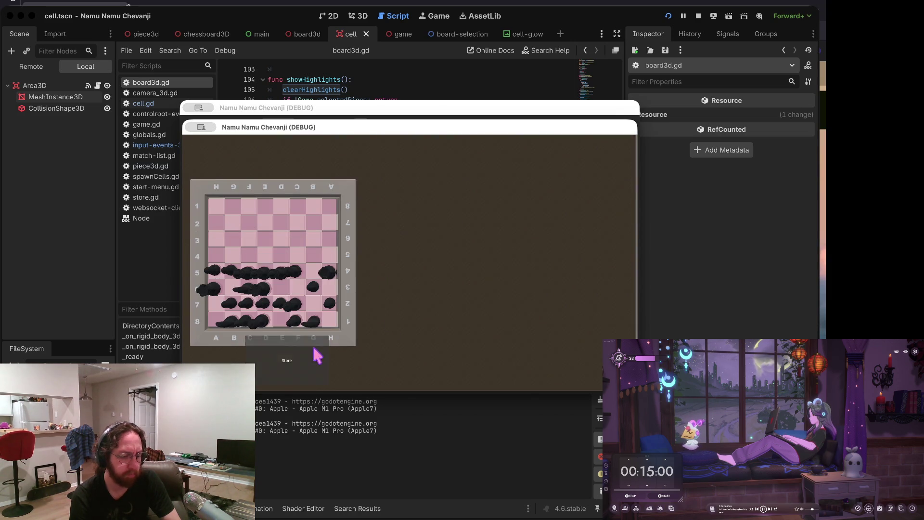
left_click(378, 273)
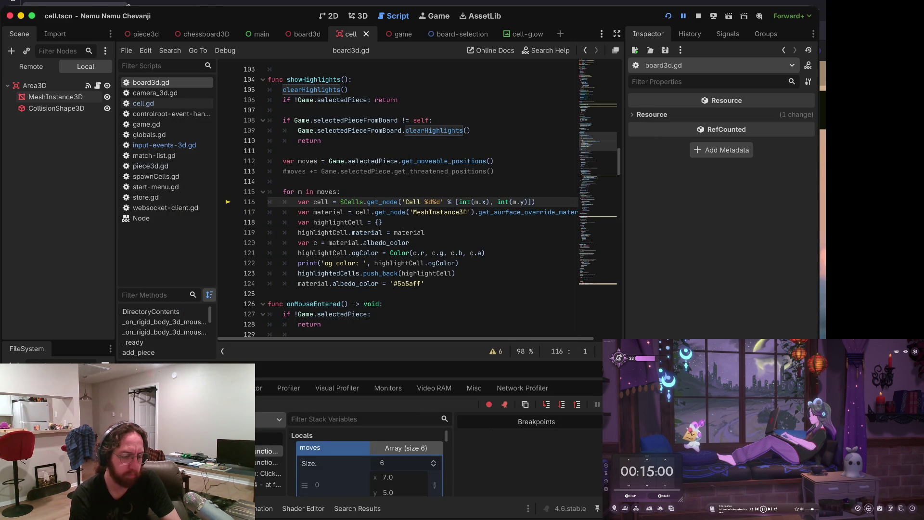
key("F12")
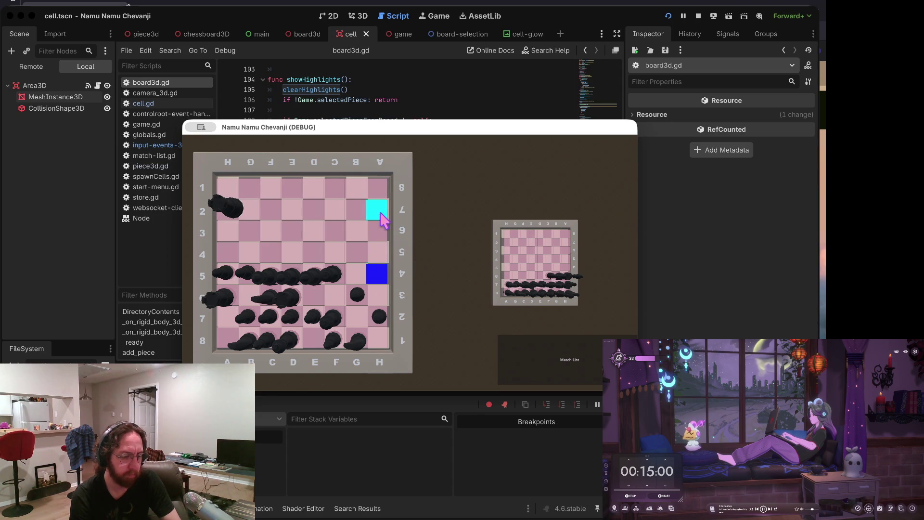
left_click(333, 276)
left_click(334, 251)
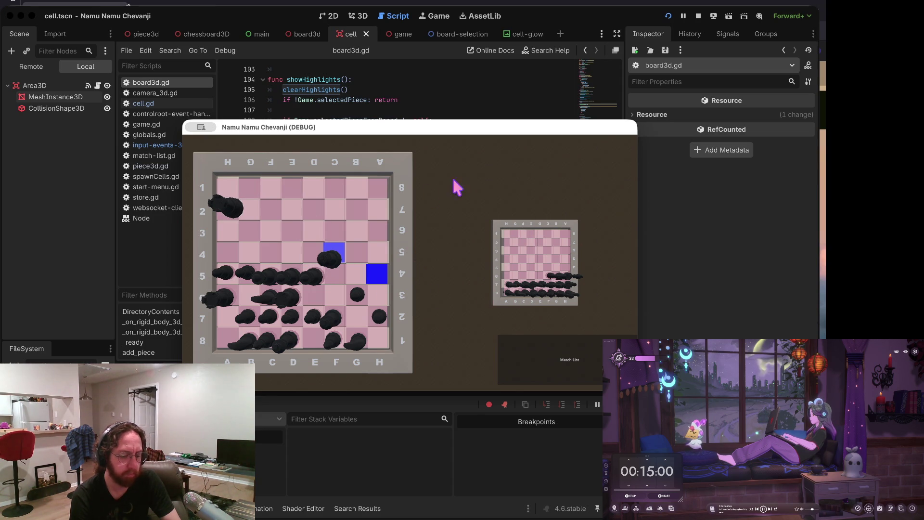
Step: In the terminal, stage all changed files with git add and start a git commit
key("super+Tab")
type("a")
key("Return")
type("s")
key("Return")
type("git commit -m \"fixed")
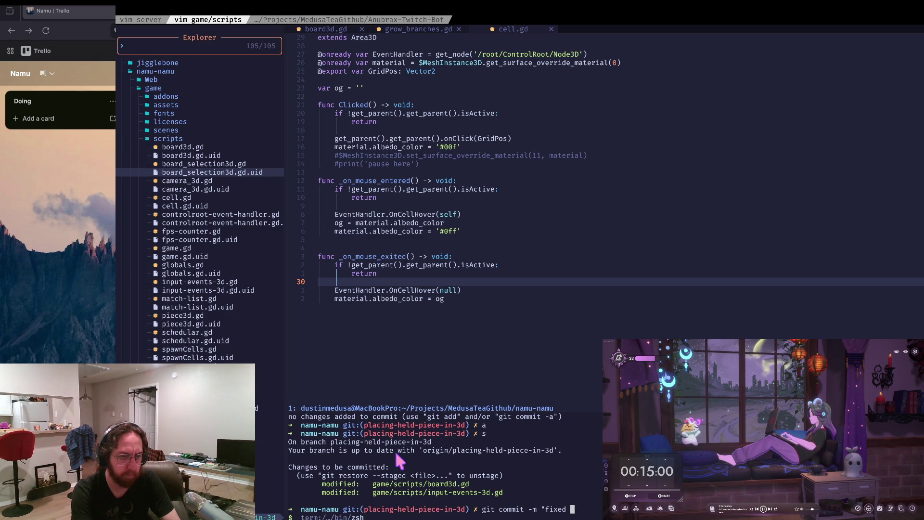
Step: Commit with message "high clears working in 3d", push to origin, and clear the terminal
key("BackSpace")
key("BackSpace")
type("high clears")
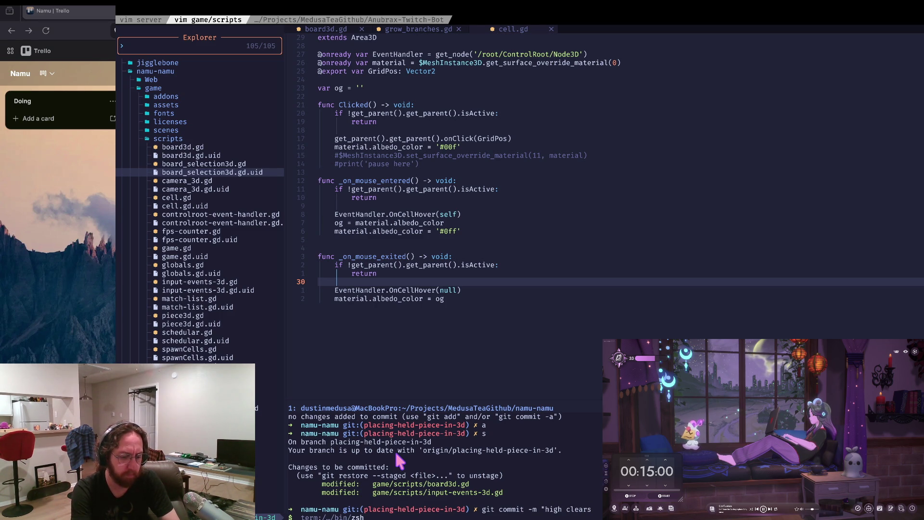
type("working in 3d")
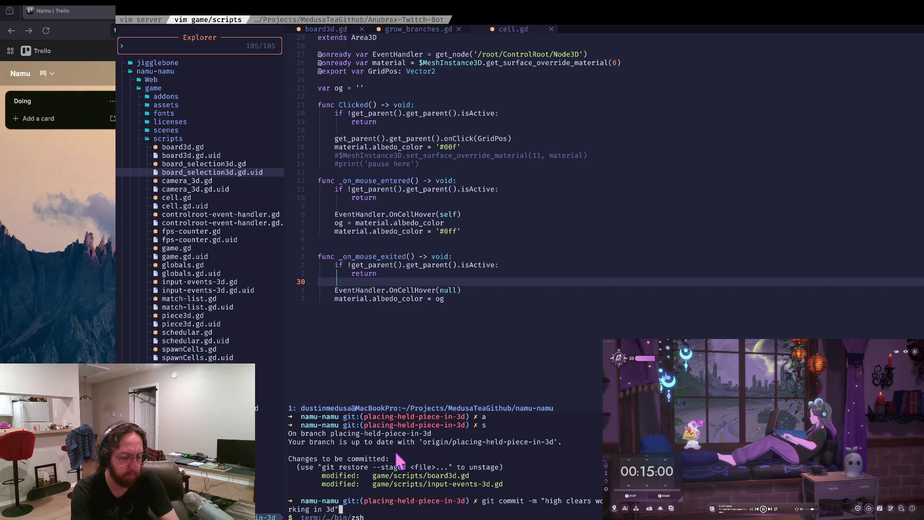
type("\"")
key("Return")
type("gi")
key("Return")
type("c")
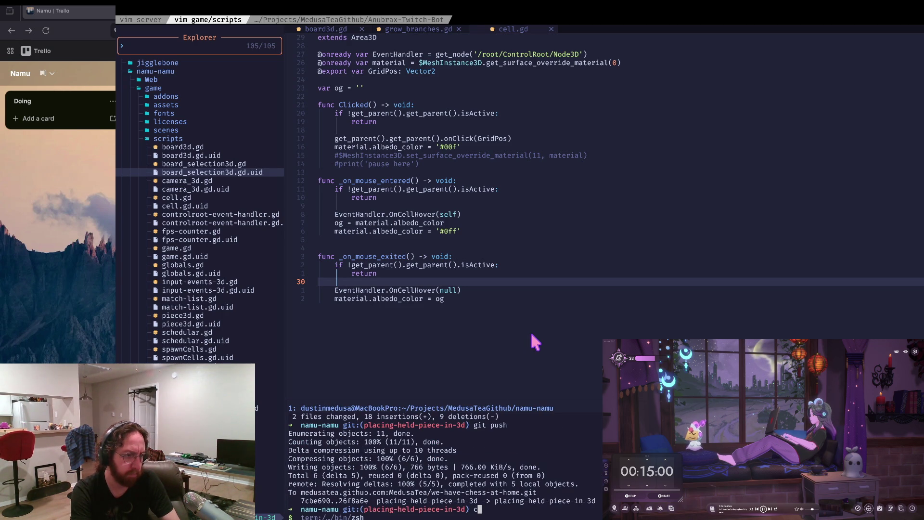
type("lear")
key("Return")
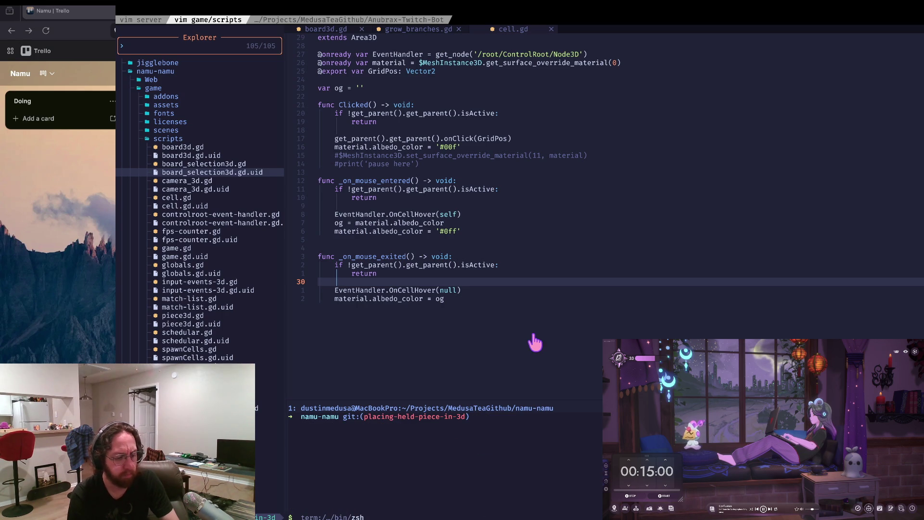
key("super+Tab")
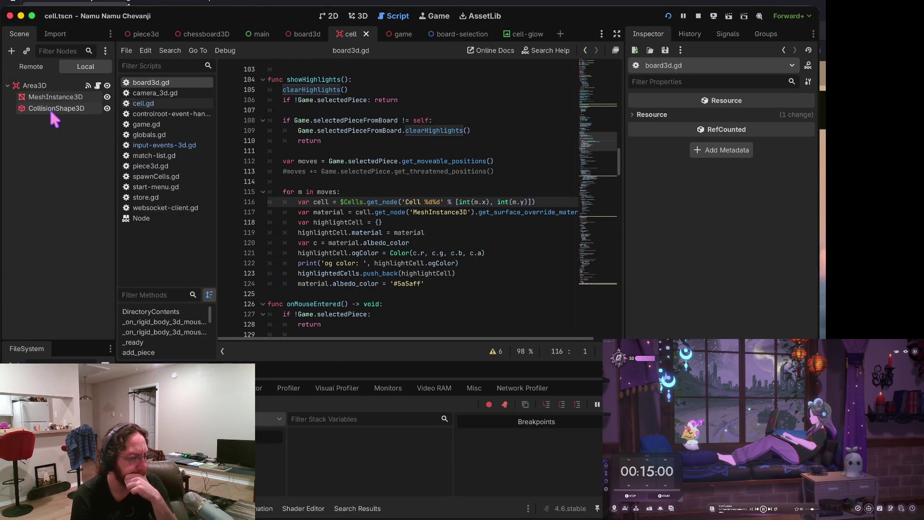
Step: Delete the og color debug print line and uncomment clearHighlights() on line 130
mouse_move(316, 41)
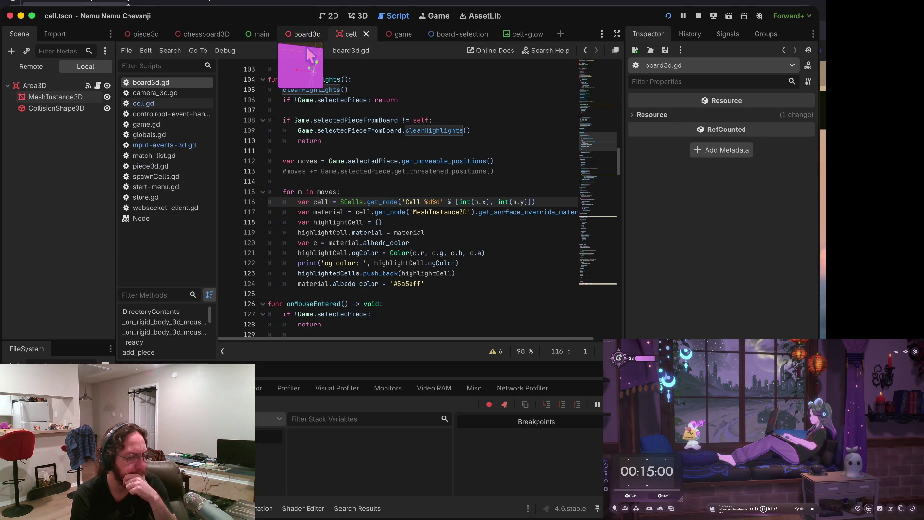
triple_click(335, 263)
key("BackSpace")
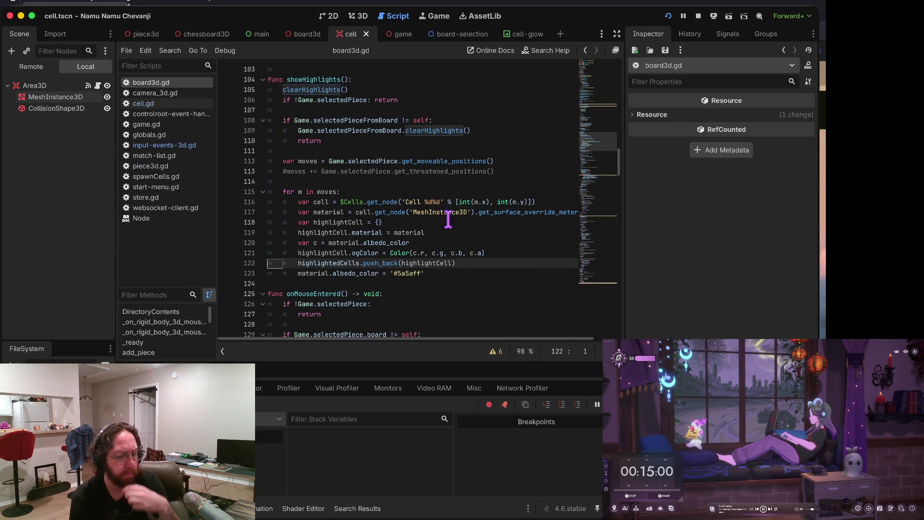
scroll(433, 207, "down", 5)
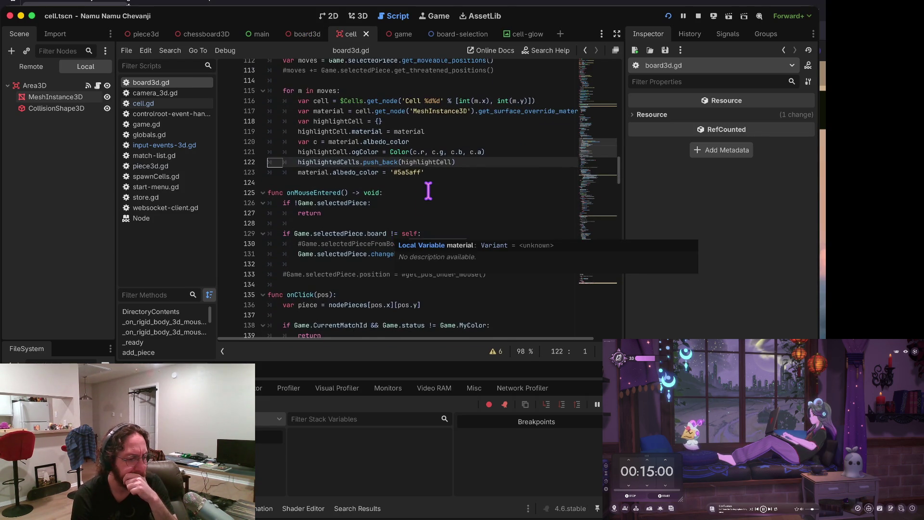
scroll(428, 192, "down", 2)
left_click(386, 201)
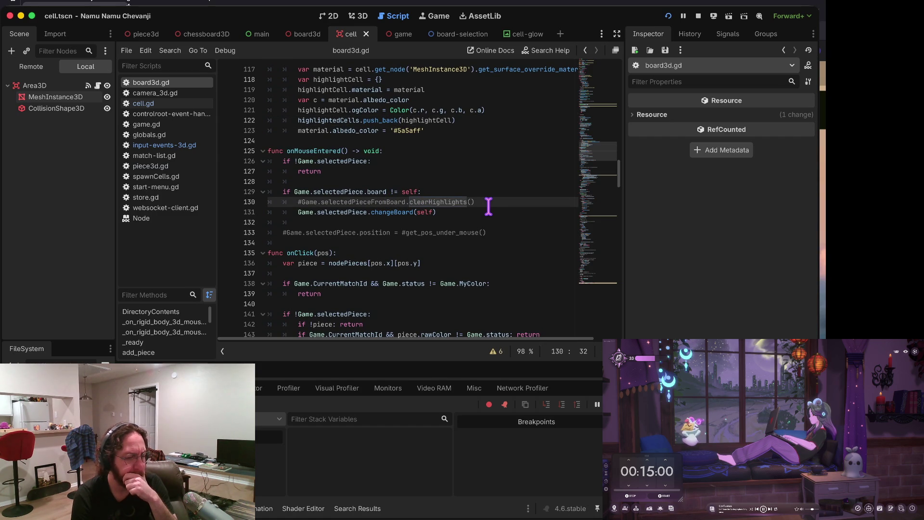
key("ctrl+k")
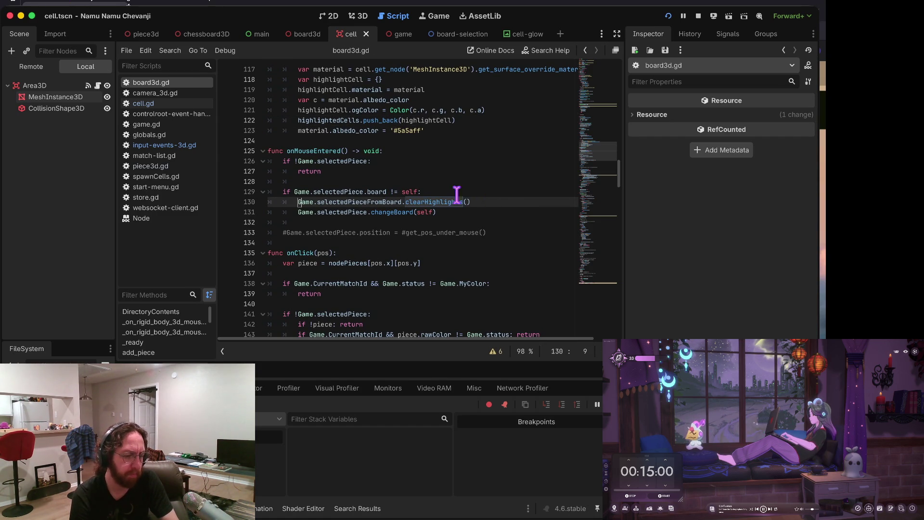
Step: Delete the commented-out position line and the leftover blank line above onClick
scroll(517, 187, "down", 2)
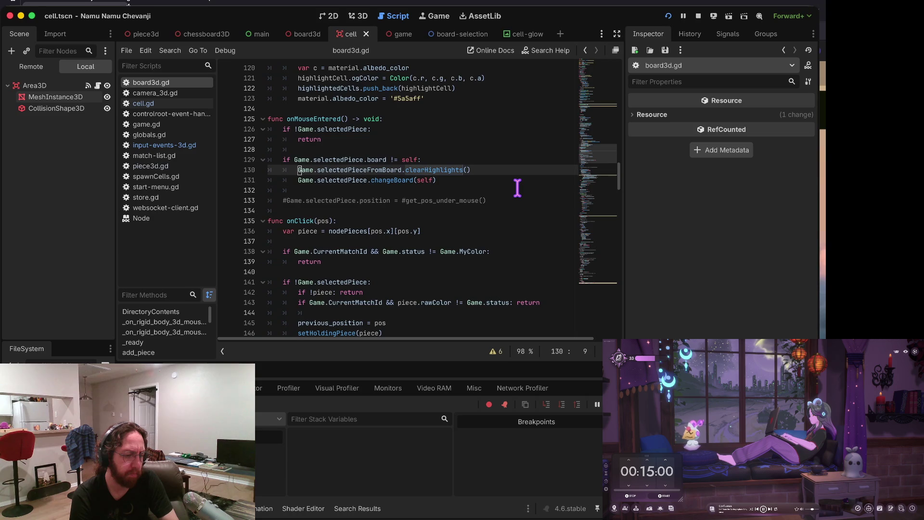
left_click(387, 200)
key("ctrl+shift+k")
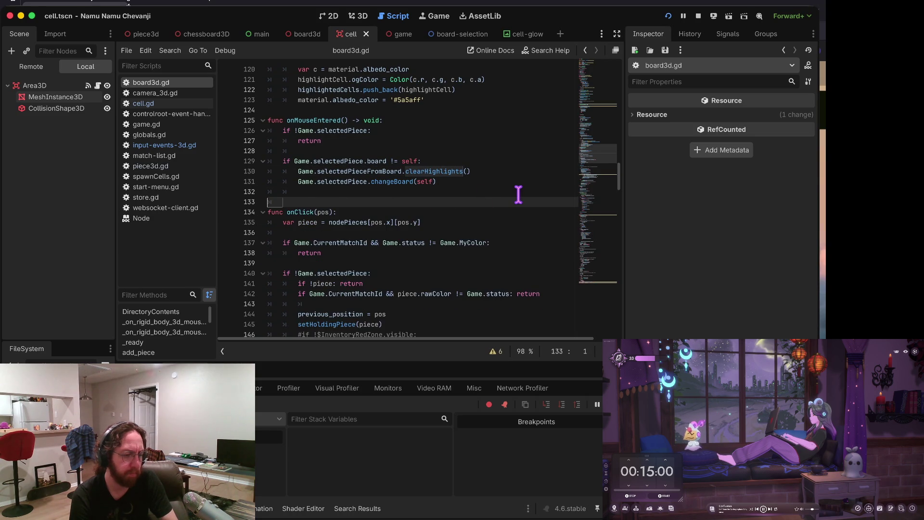
key("ctrl+shift+k")
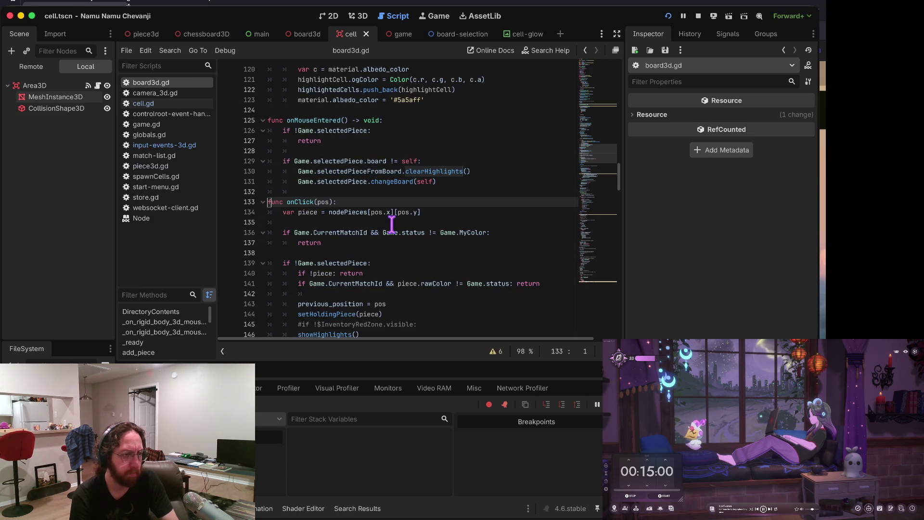
Step: Set a breakpoint on line 156, dropPiece's changeBoard call, and run the game
scroll(392, 224, "down", 2)
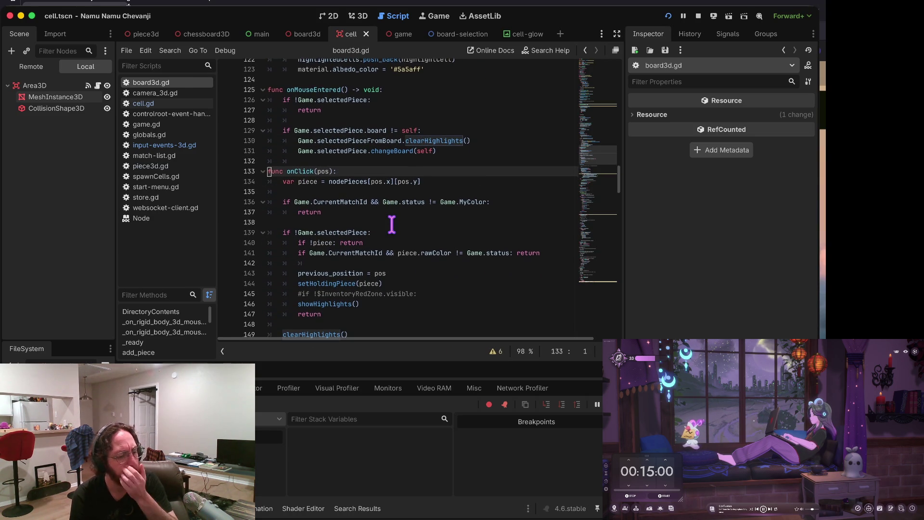
scroll(393, 224, "down", 3)
scroll(392, 224, "down", 3)
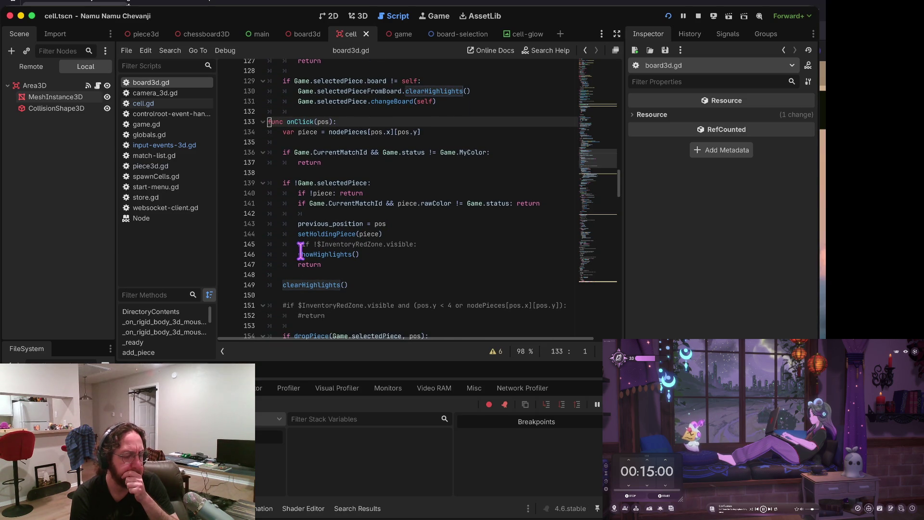
scroll(299, 267, "down", 6)
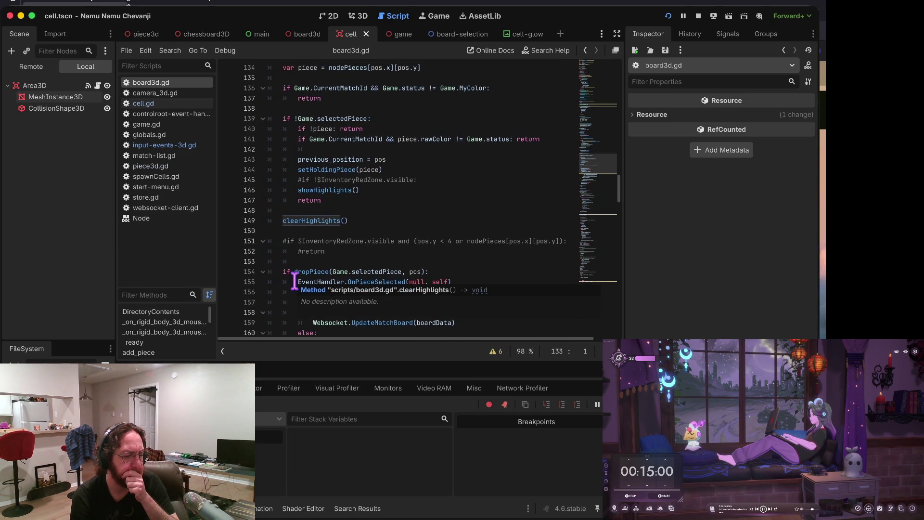
scroll(295, 279, "down", 5)
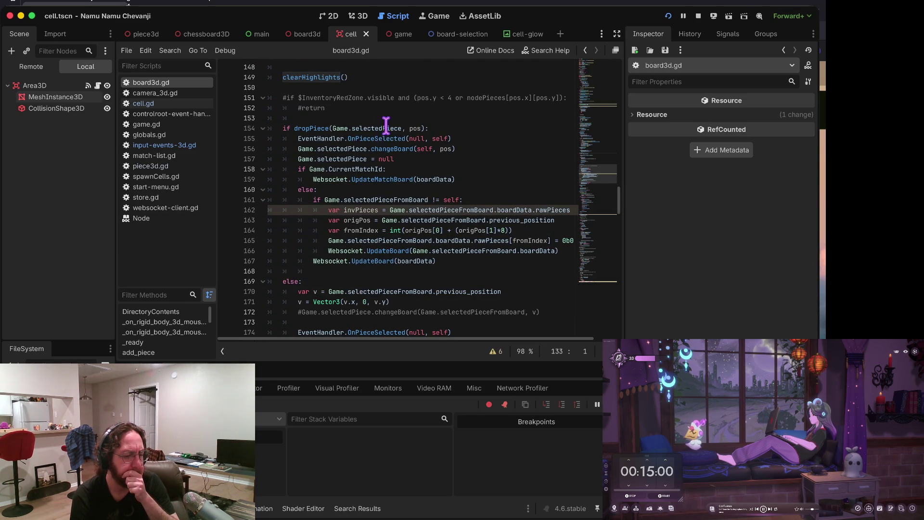
left_click(384, 149)
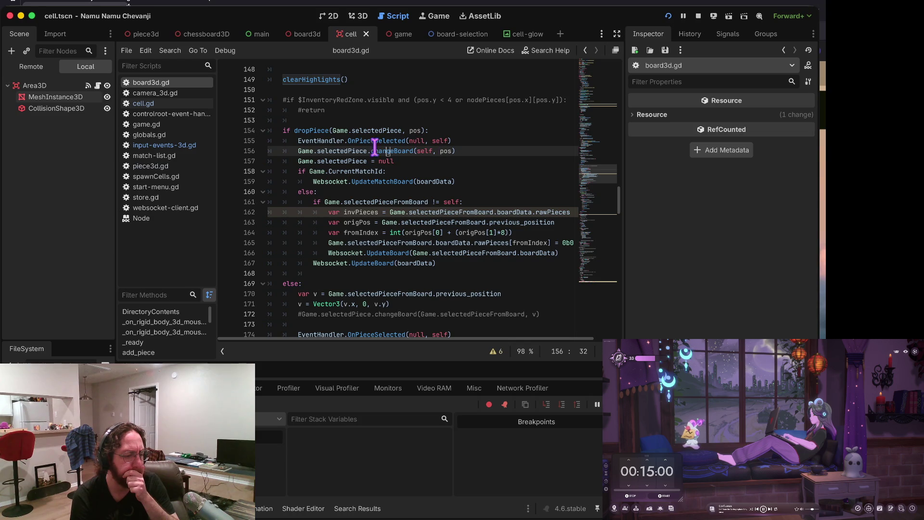
left_click(229, 151)
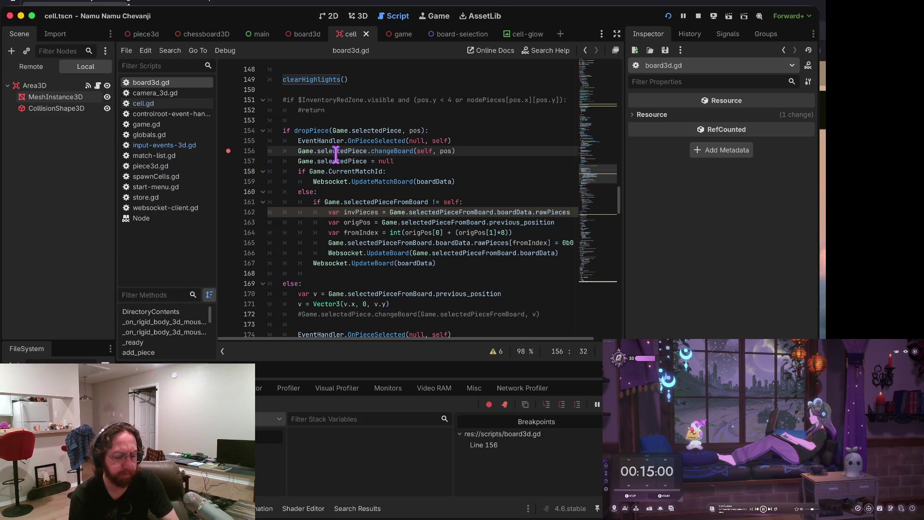
key("super+b")
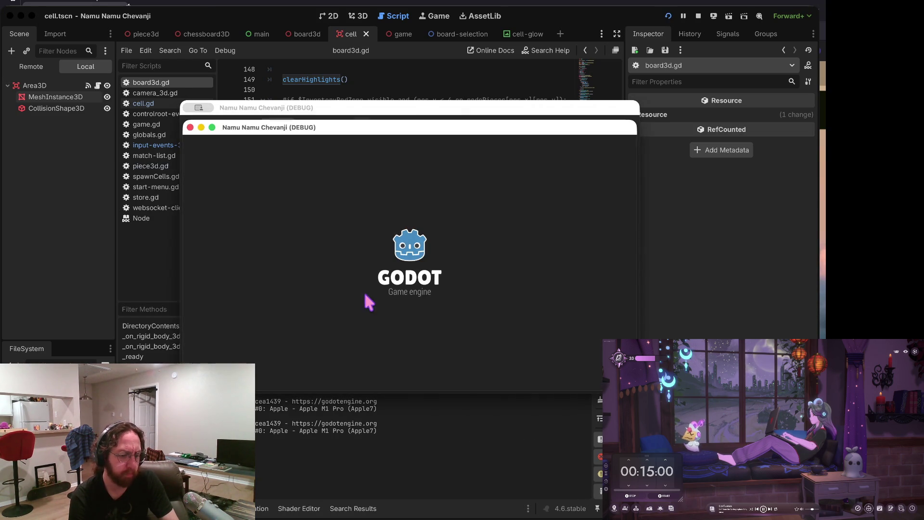
Step: Log in, open a board, and drag a black H-column piece up one highlighted square
type("k")
left_click(392, 343)
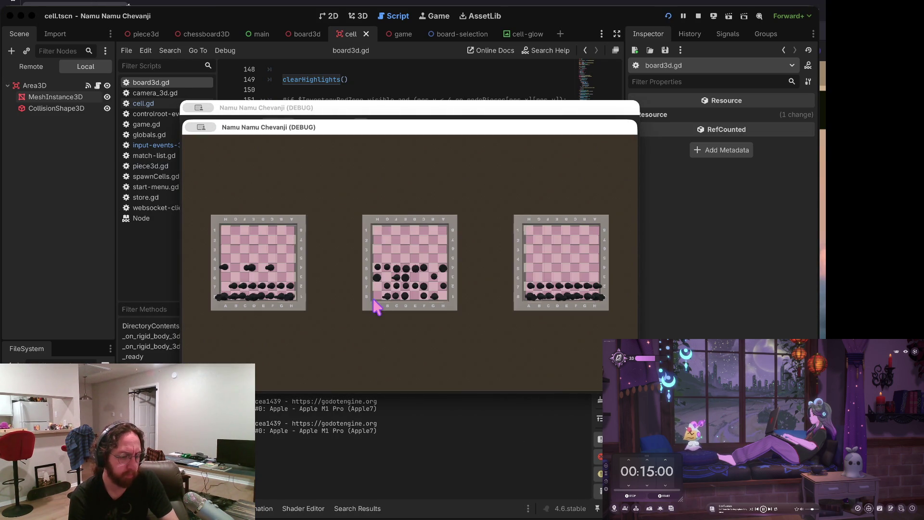
left_click(375, 307)
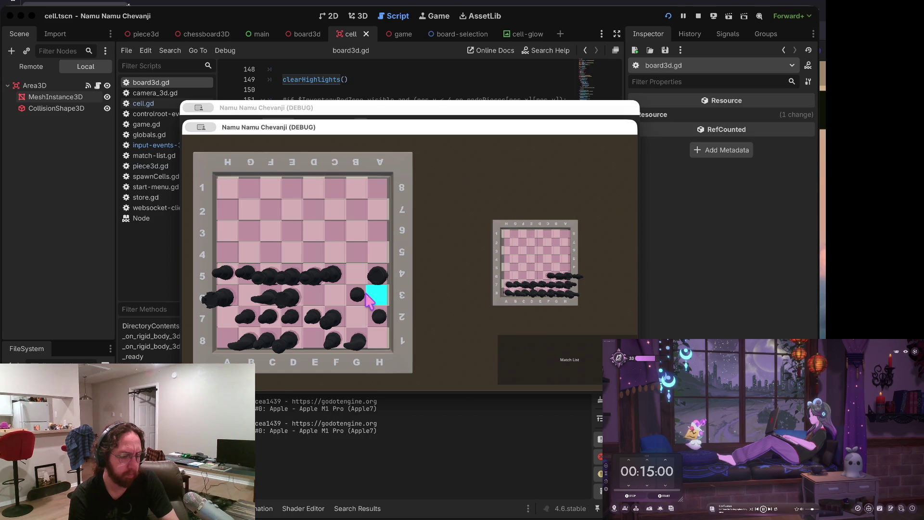
left_click(380, 275)
left_click_drag(383, 274, 385, 258)
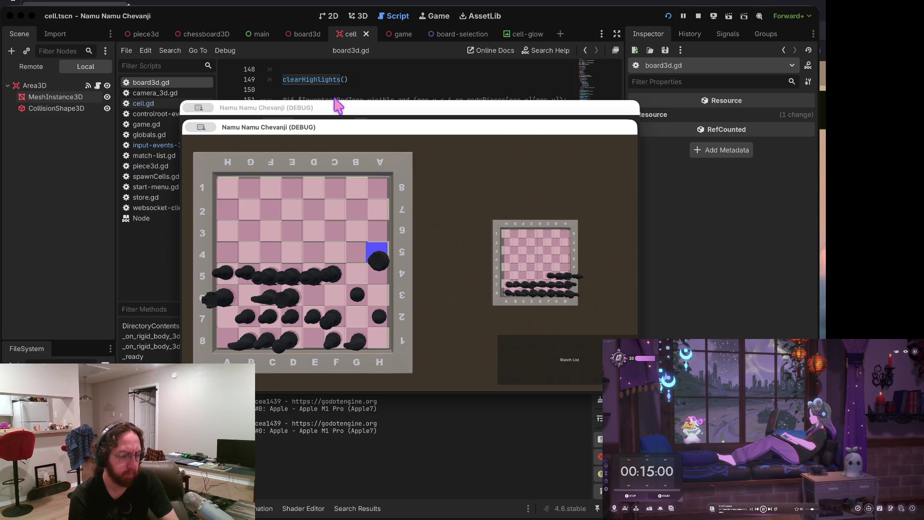
left_click(358, 82)
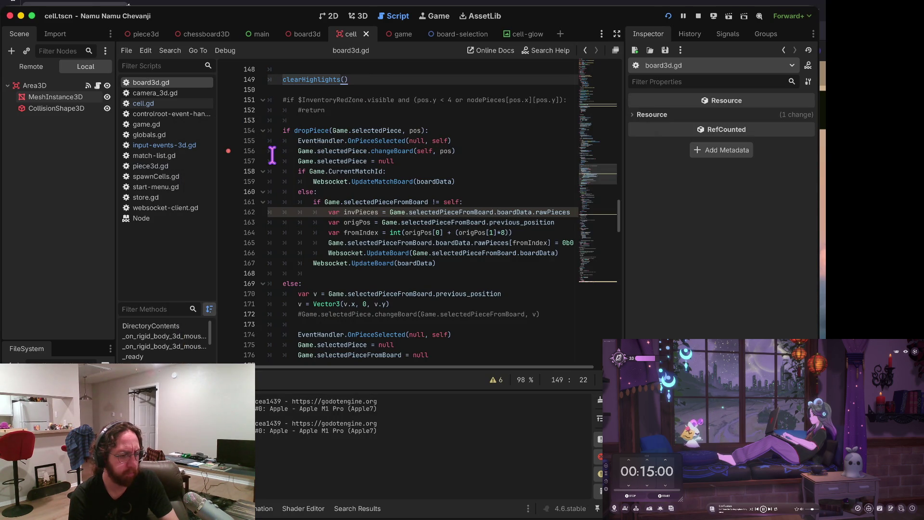
Step: Uncomment the changeBoard(Game.selectedPieceFromBoard, v) call on board3d.gd line 172, then rerun the game
scroll(328, 154, "up", 1)
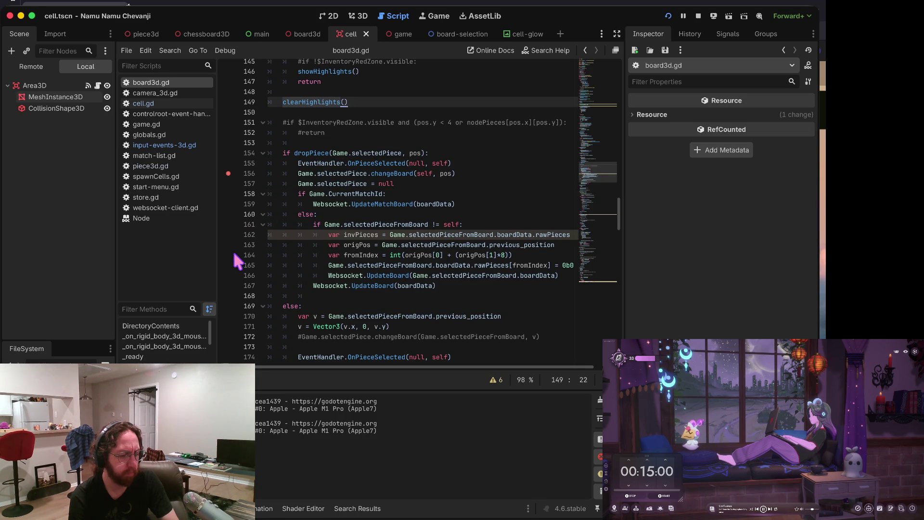
scroll(235, 255, "down", 3)
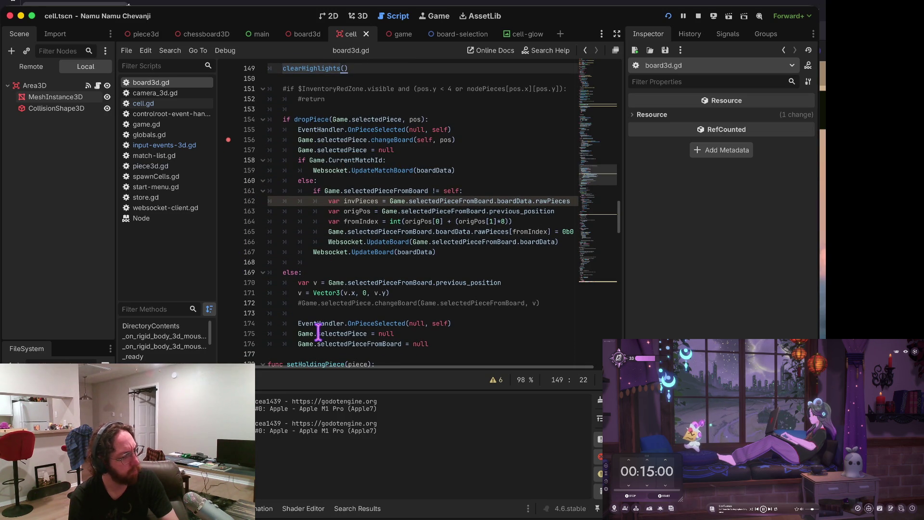
scroll(294, 125, "up", 4)
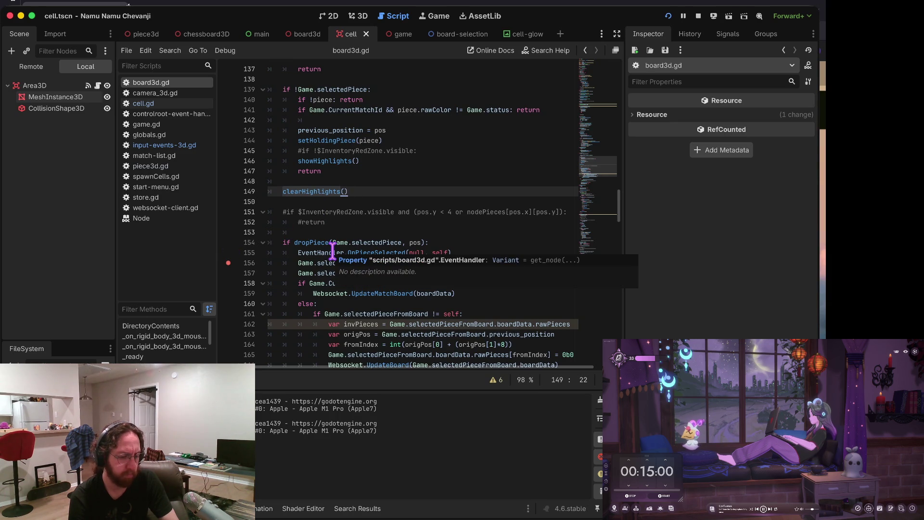
scroll(332, 250, "down", 1)
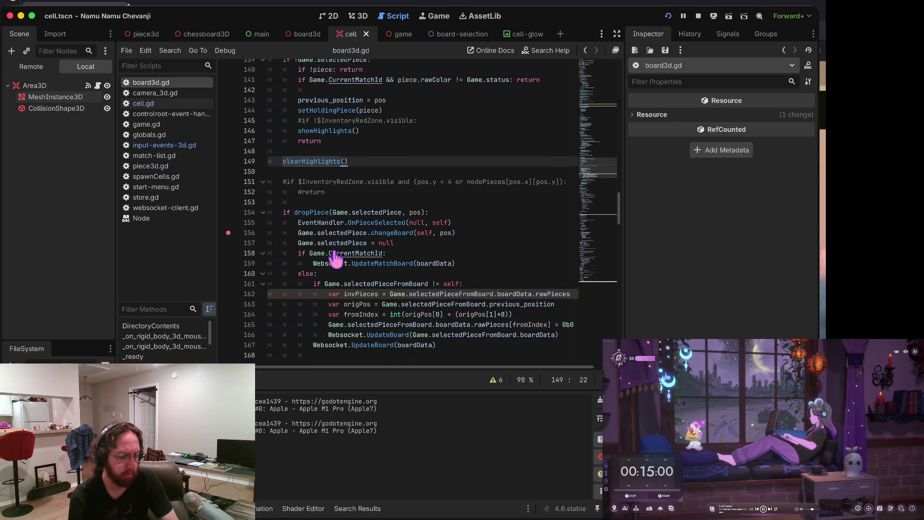
key("super+Tab")
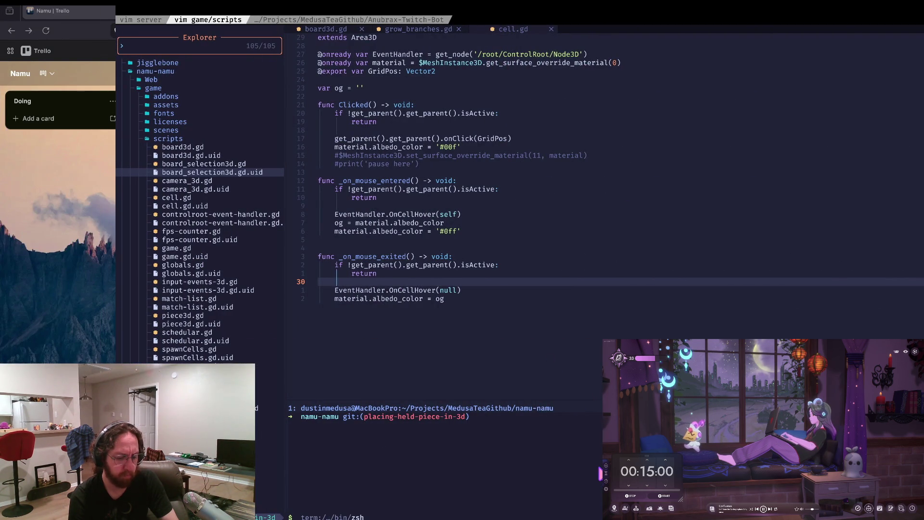
key("super+Tab")
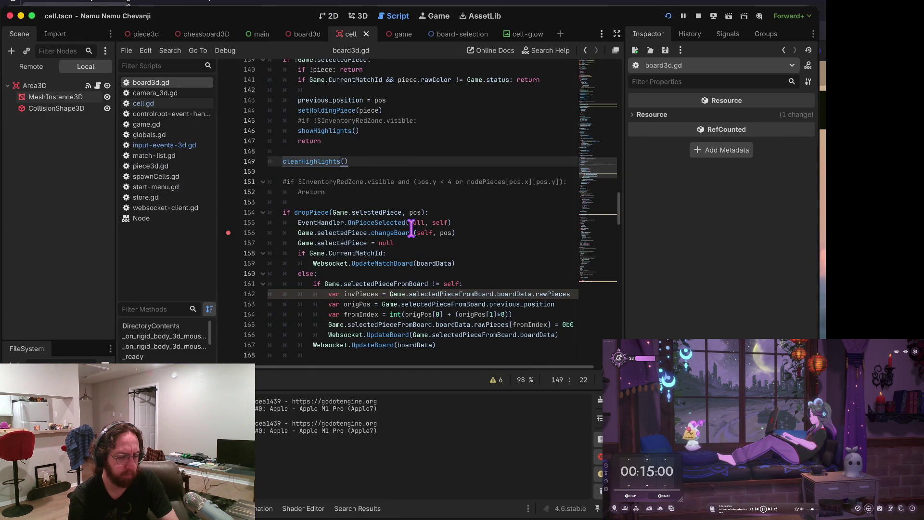
scroll(388, 268, "down", 2)
scroll(349, 294, "down", 2)
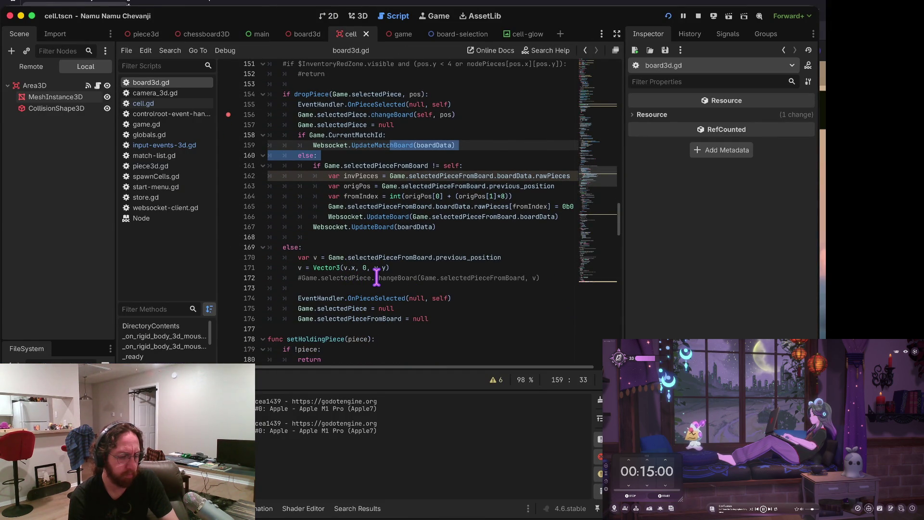
left_click(313, 298)
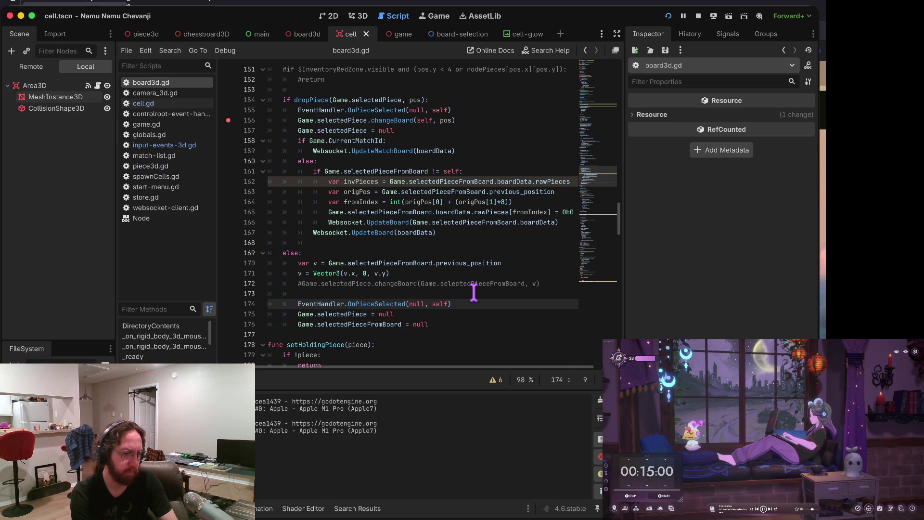
key("Up")
key("Up")
key("super+k")
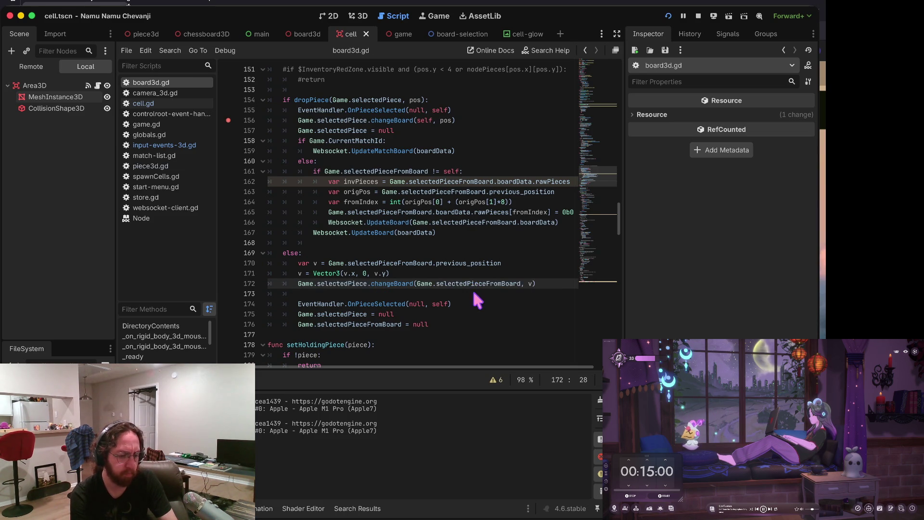
key("super+b")
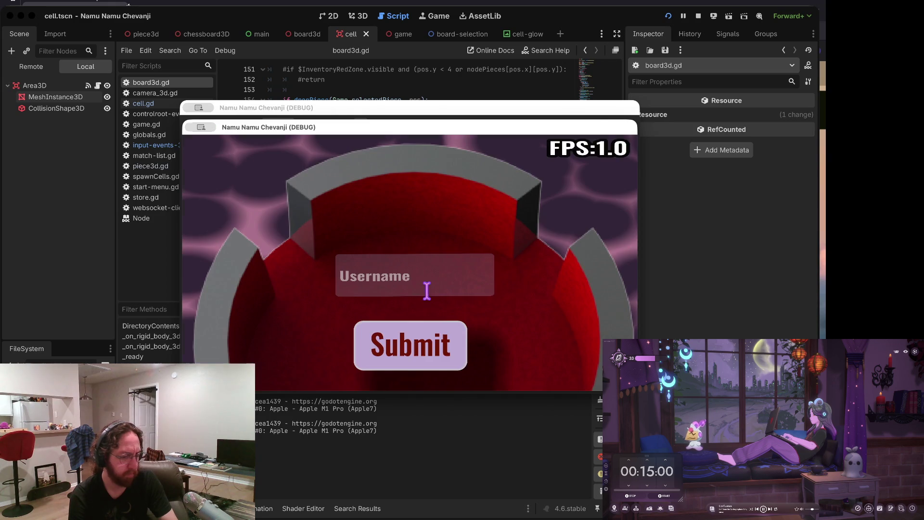
Step: Log in to the game, choose a board and select the H4 piece
type("b")
left_click(393, 365)
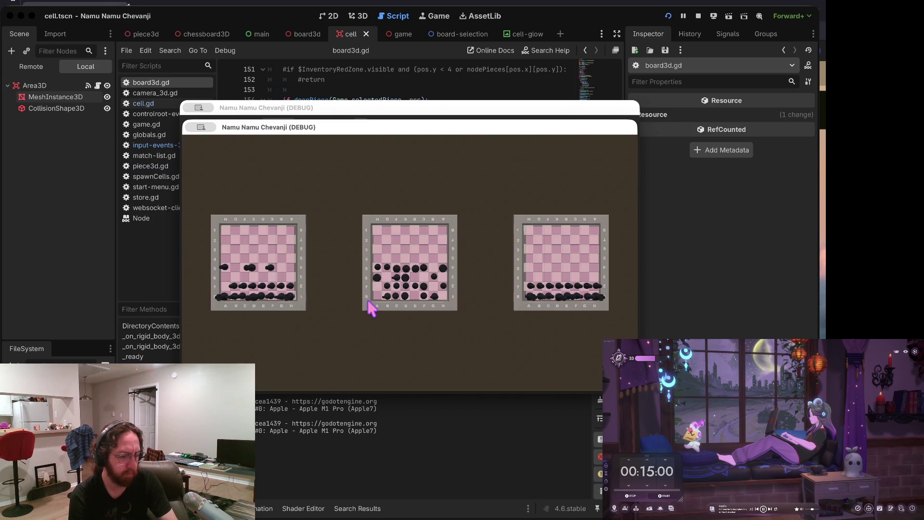
left_click(369, 308)
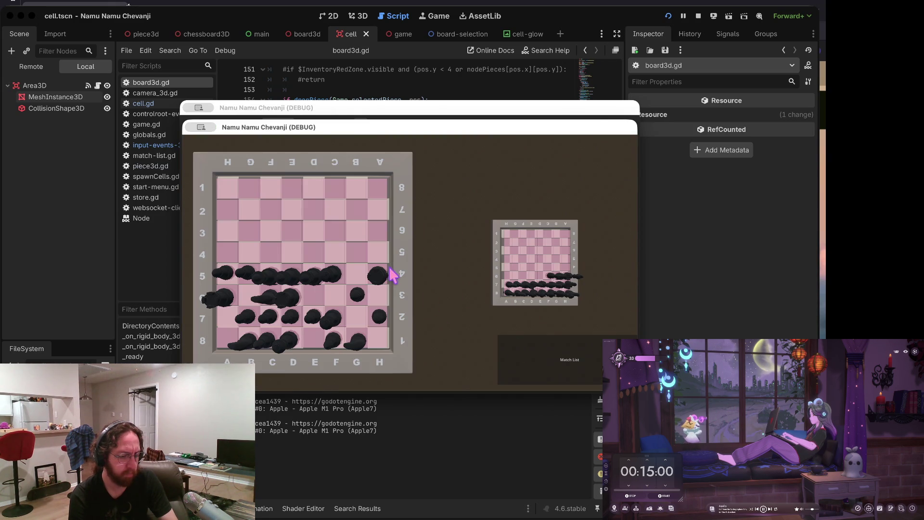
left_click(383, 270)
Step: Pick up the H4 piece, close the duplicate game instance and bring up the Vim terminal
left_click(378, 252)
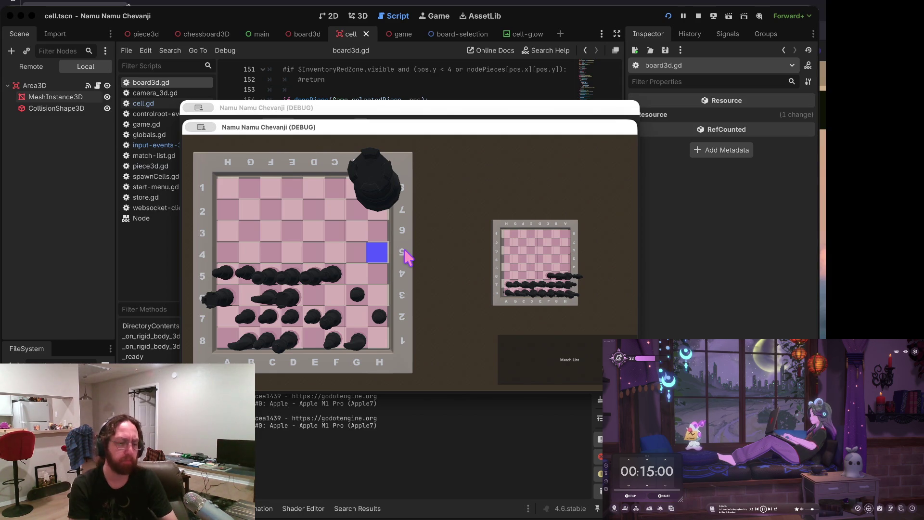
left_click(380, 251)
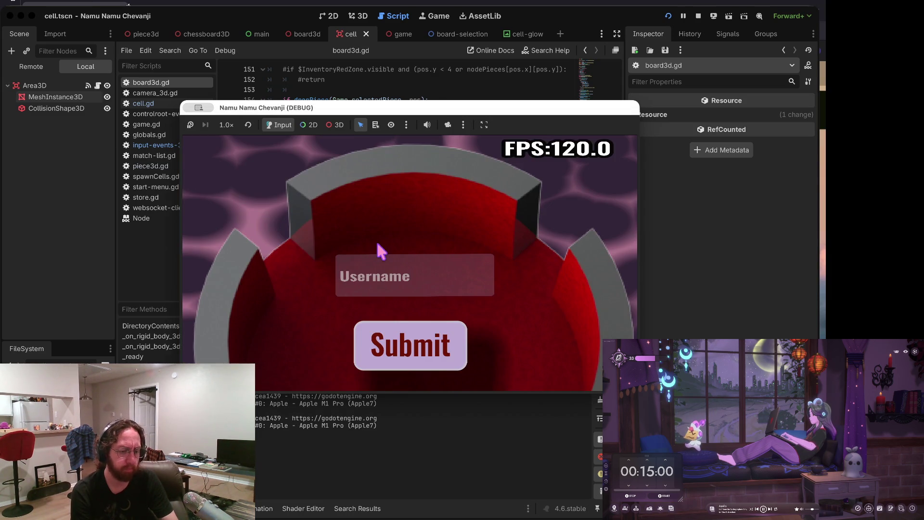
key("super+Tab")
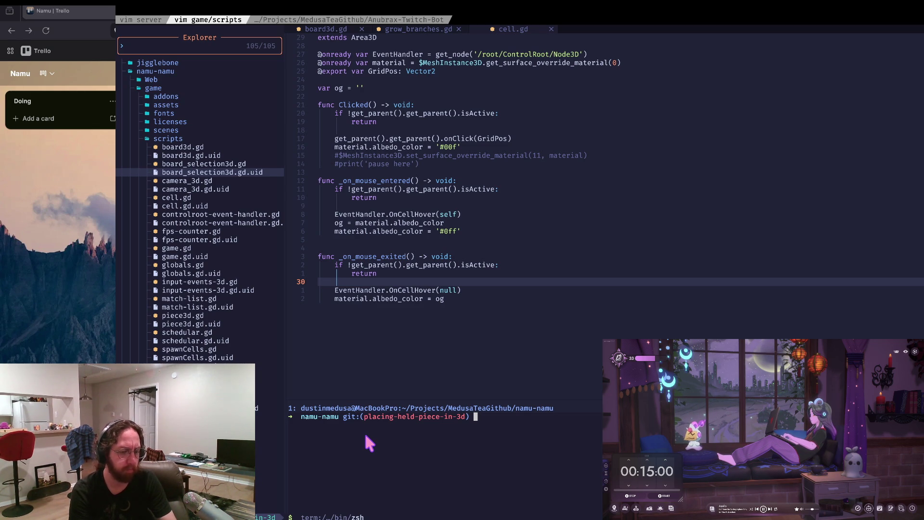
Step: Add a Doing card titled 'Getting Pieces to drop and snap onto the selected cell when moving'
left_click(58, 120)
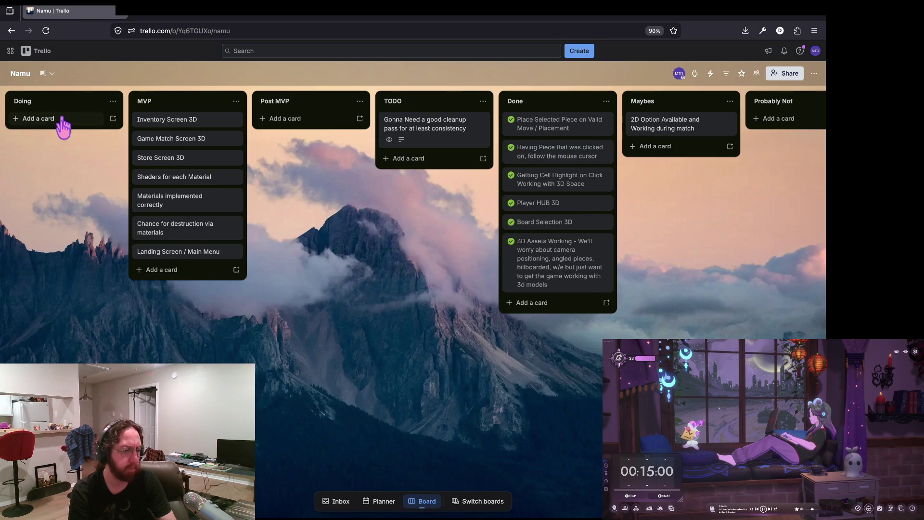
left_click(60, 121)
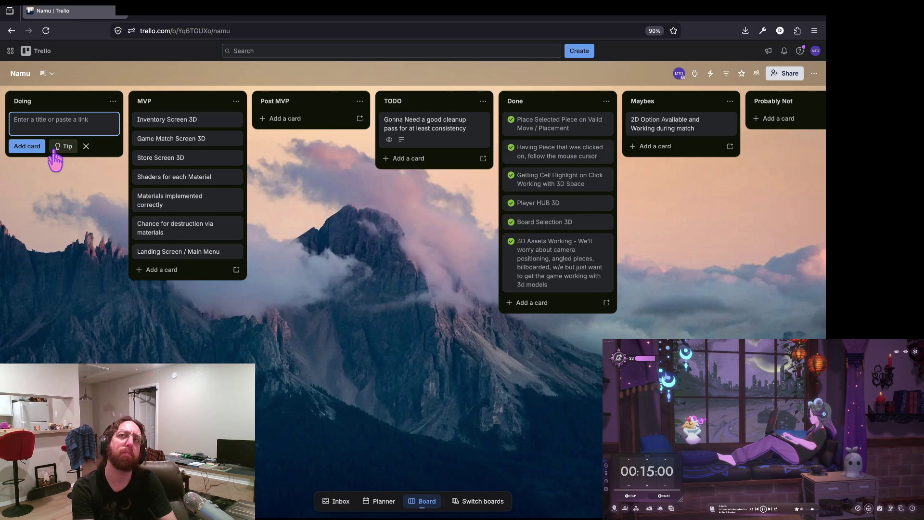
type("Fixing")
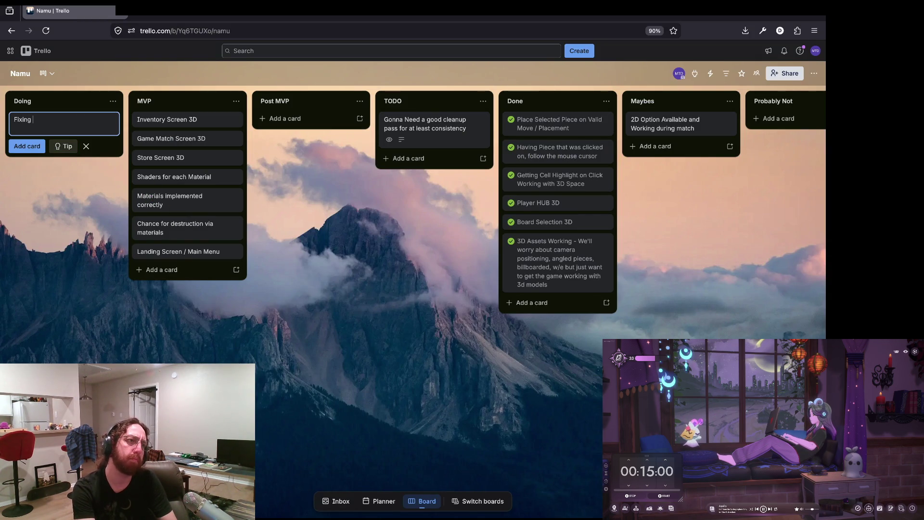
key("BackSpace")
key("BackSpace")
key("BackSpace")
type("Getting")
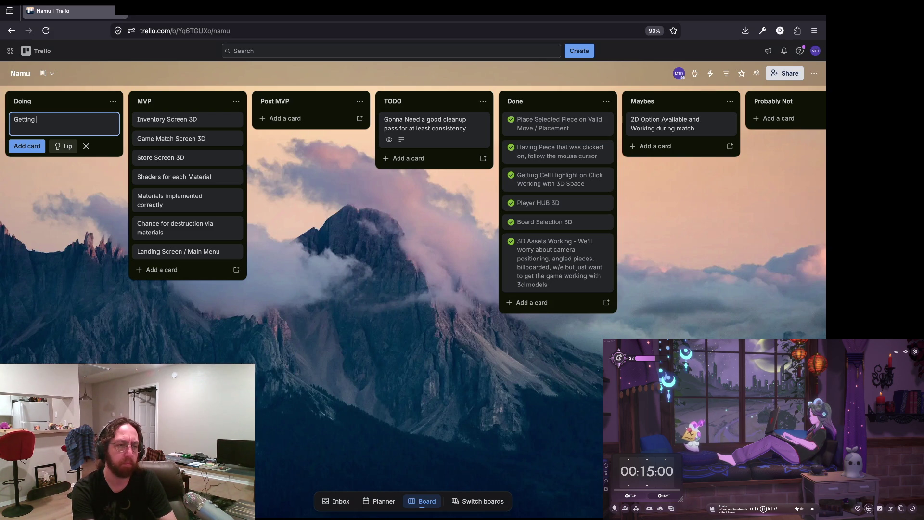
type("ieces to drop a")
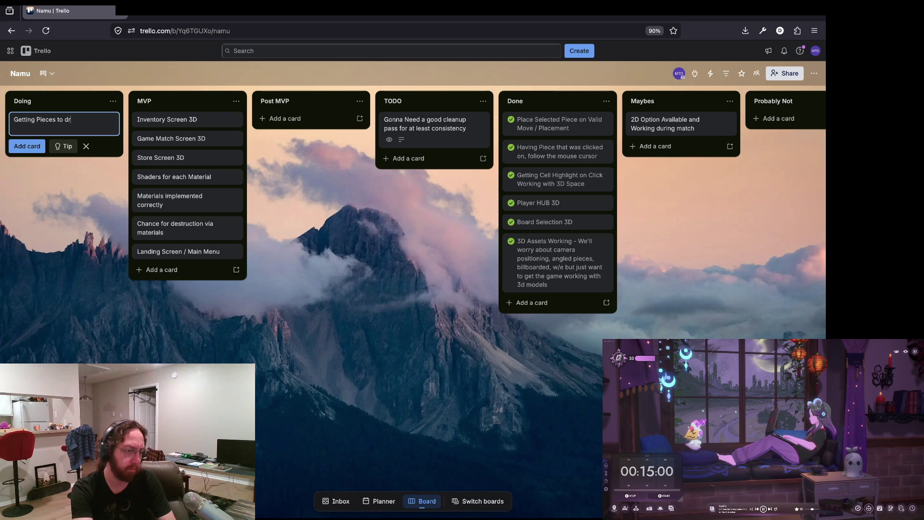
type("nd snap ")
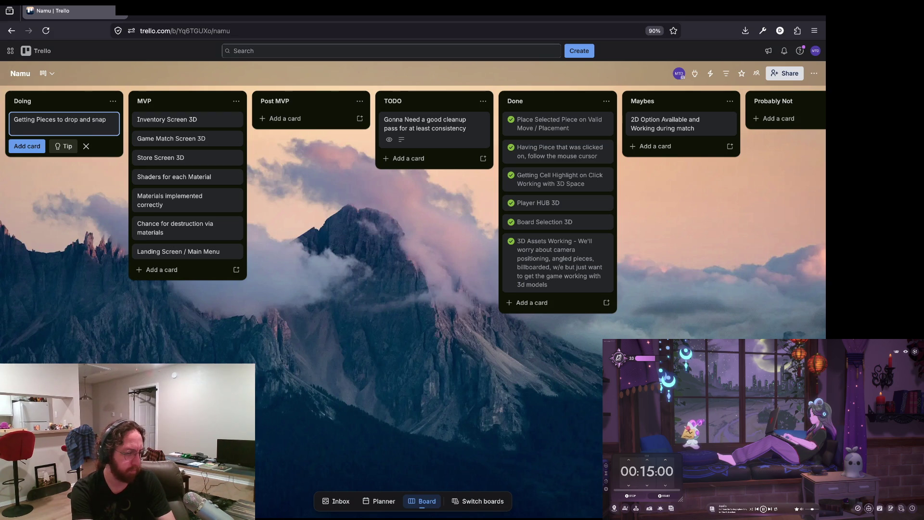
type("onto the selected c")
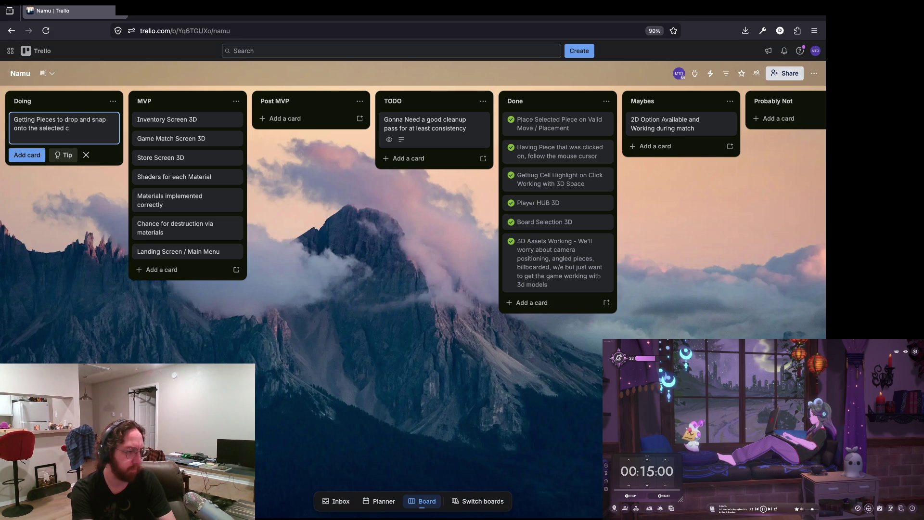
type("n moving t")
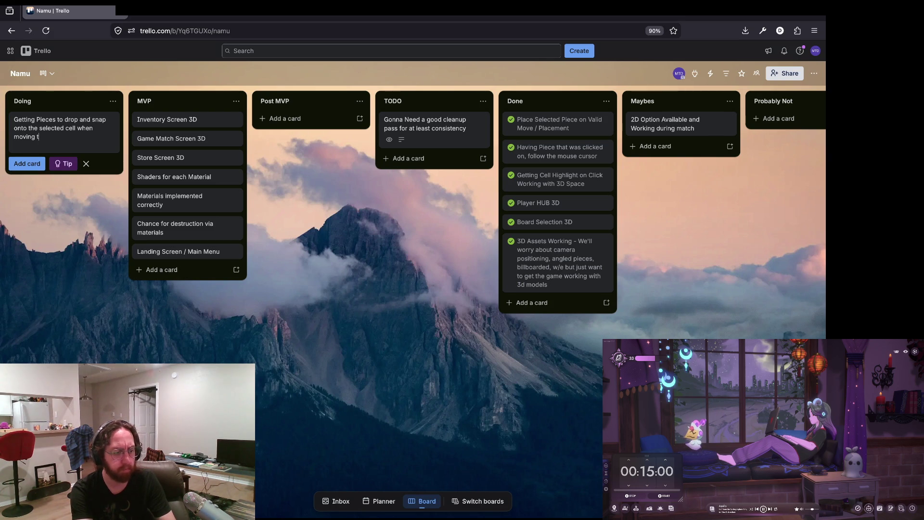
key("BackSpace")
key("Return")
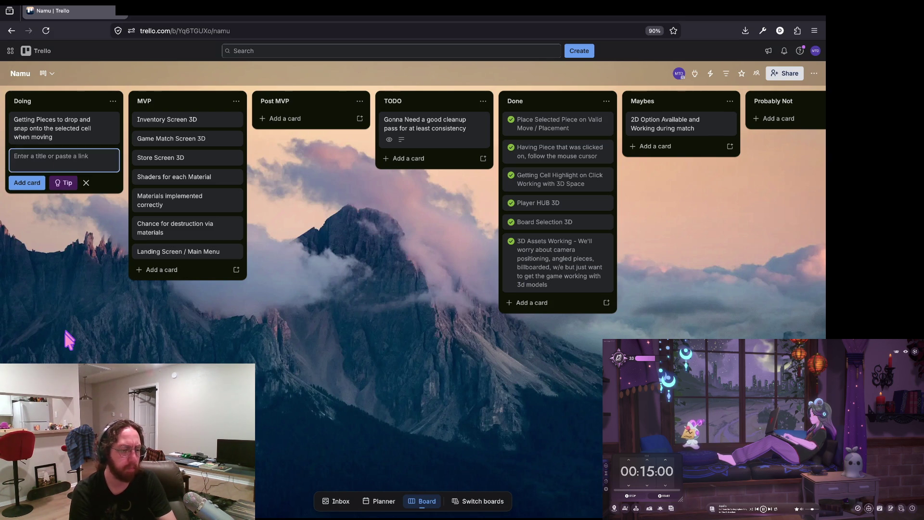
left_click(67, 333)
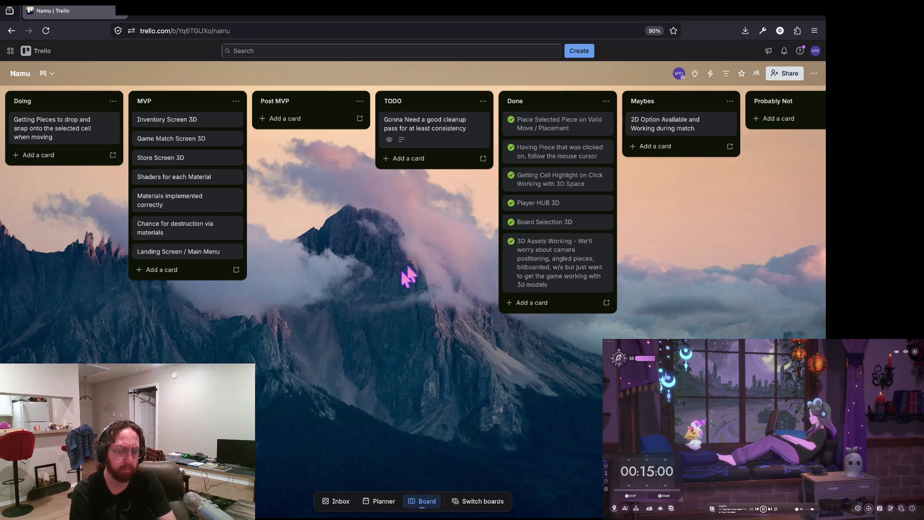
Step: Bring up the Switch boards list
scroll(477, 231, "right", 5)
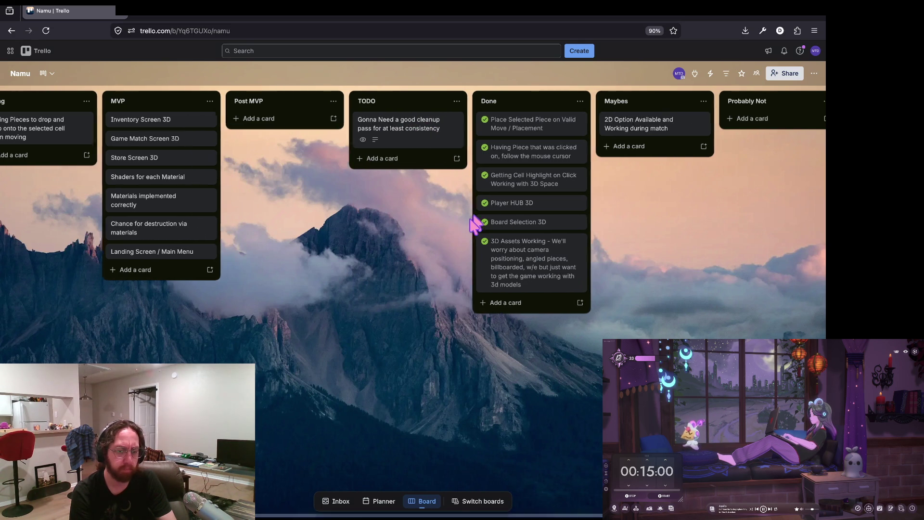
scroll(475, 225, "left", 5)
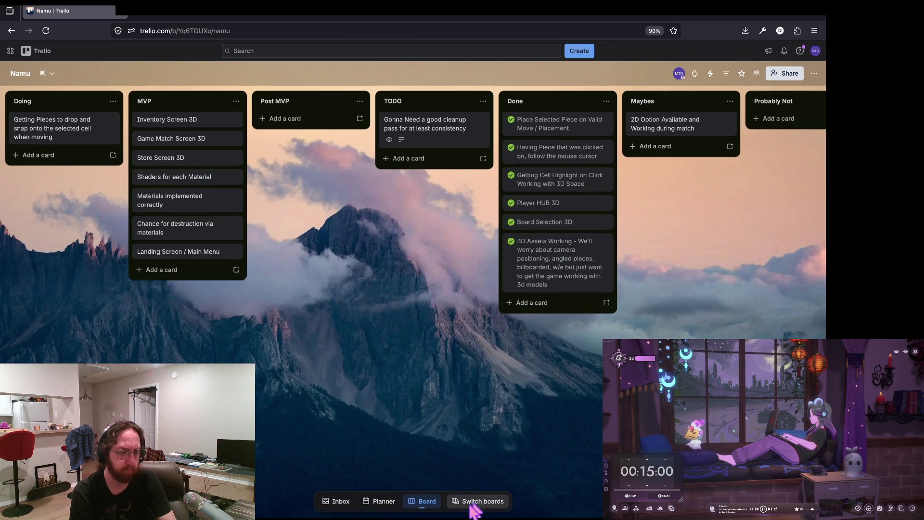
left_click(477, 501)
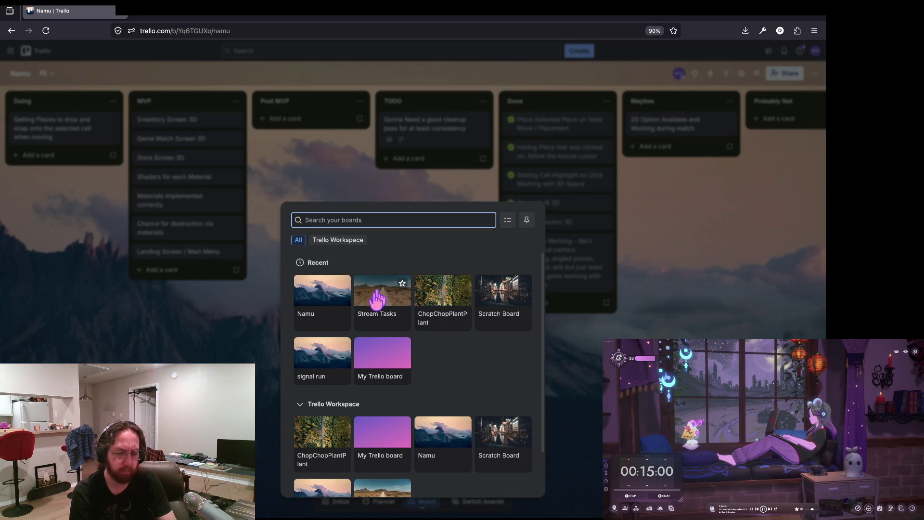
Step: Open the ChopChopPlantPlant board and review the Red Vines card, then go to the Vim terminal
left_click(440, 305)
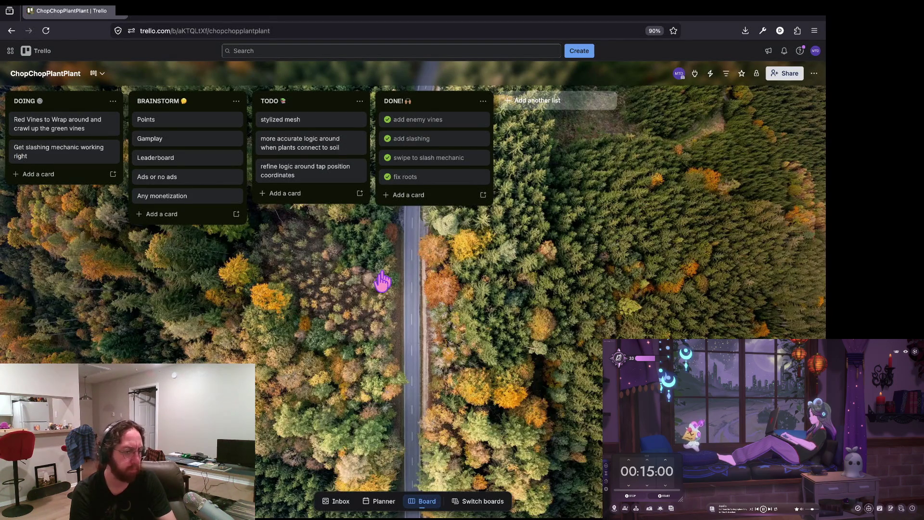
left_click(63, 128)
left_click(284, 119)
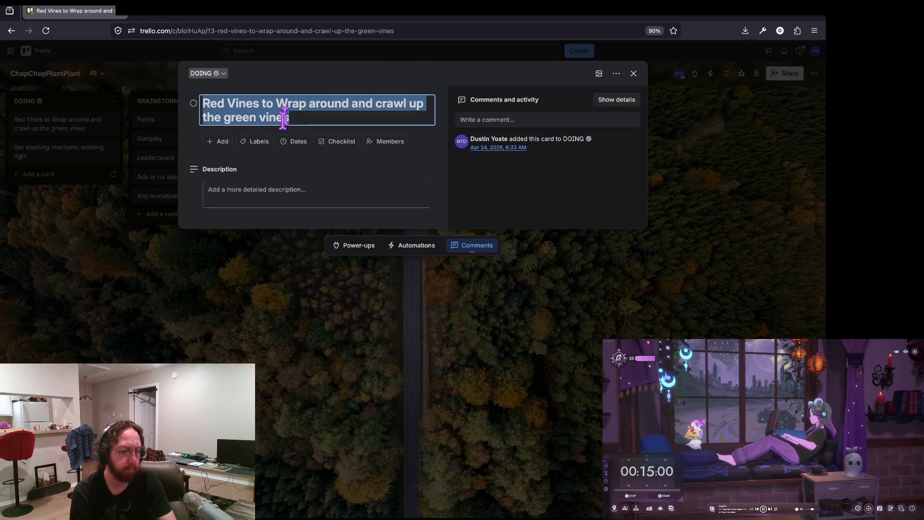
left_click(404, 296)
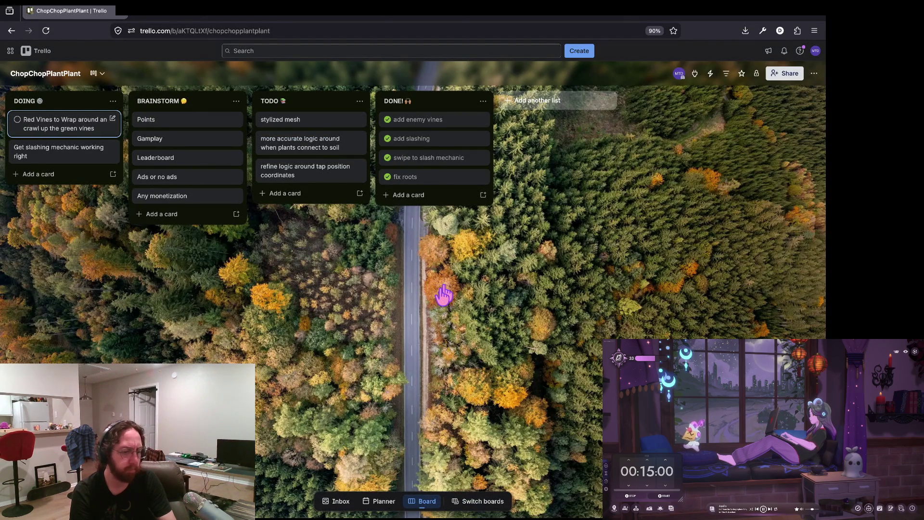
key("super+Tab")
key("ctrl+b")
Step: Clear the chop-chop shell in the vim server session, then quit Godot's Namu project
key("p")
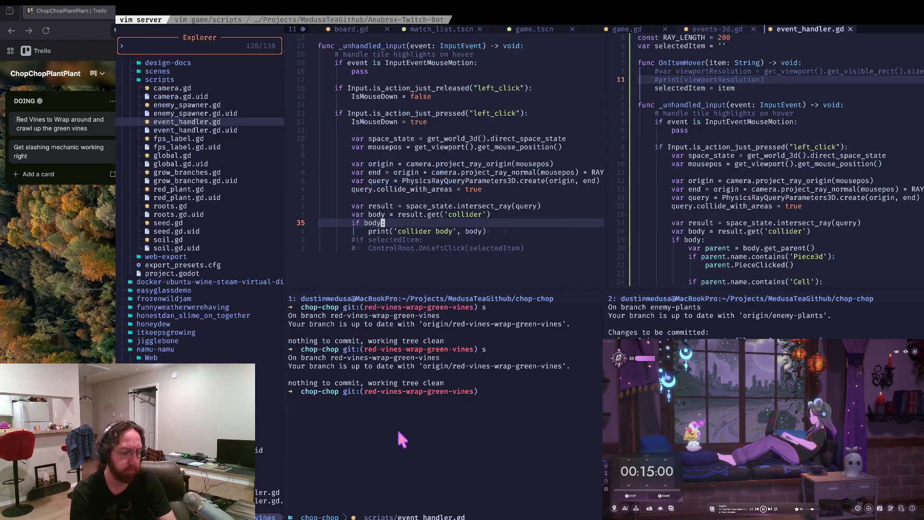
key("ctrl+l")
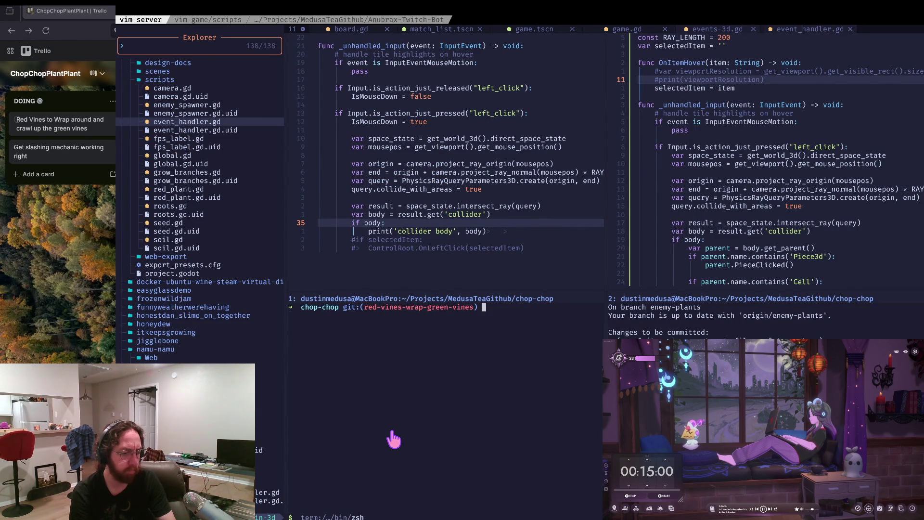
key("super+Tab")
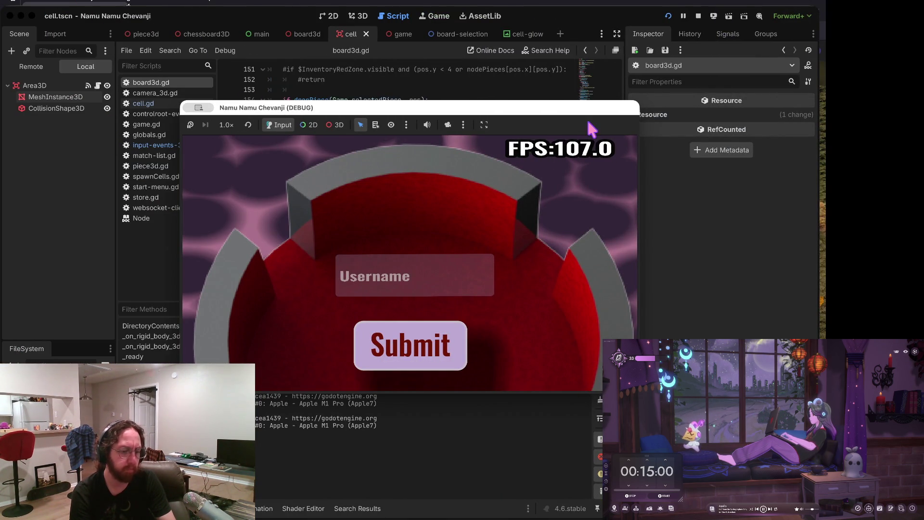
key("super+q")
Step: Stop the game and quit Namu, then open PlantRootSoilTopDown from the Project Manager
left_click(461, 264)
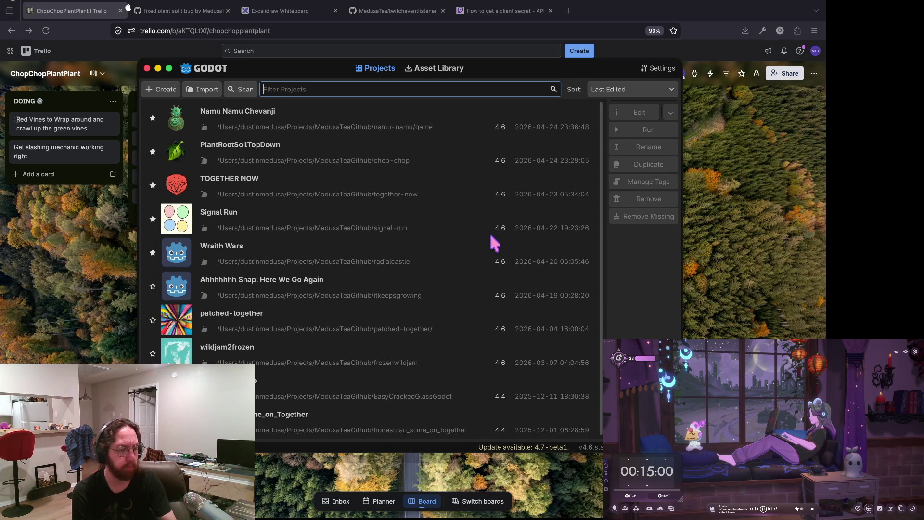
left_click(381, 163)
double_click(380, 161)
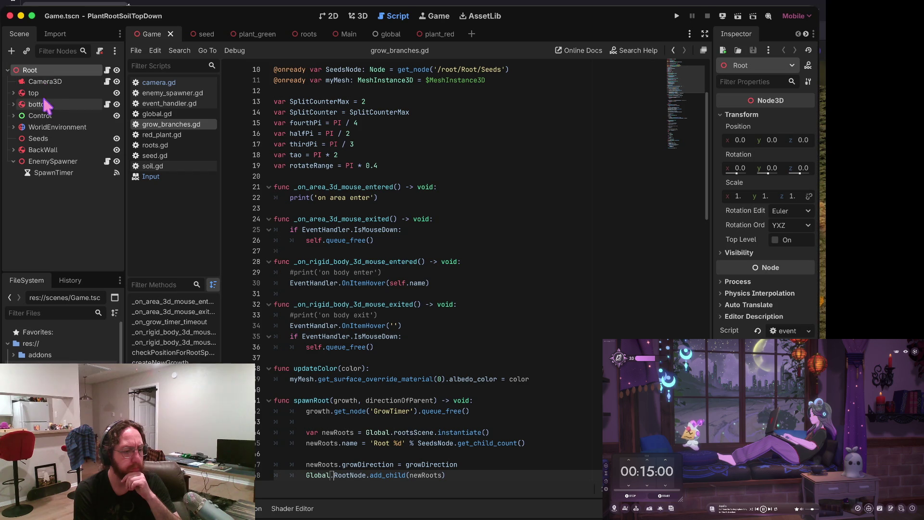
left_click(393, 168)
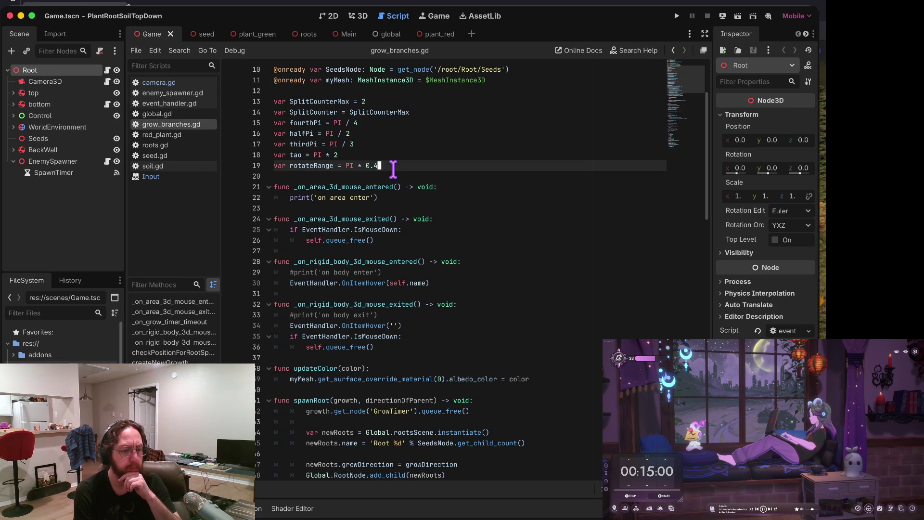
left_click(393, 207)
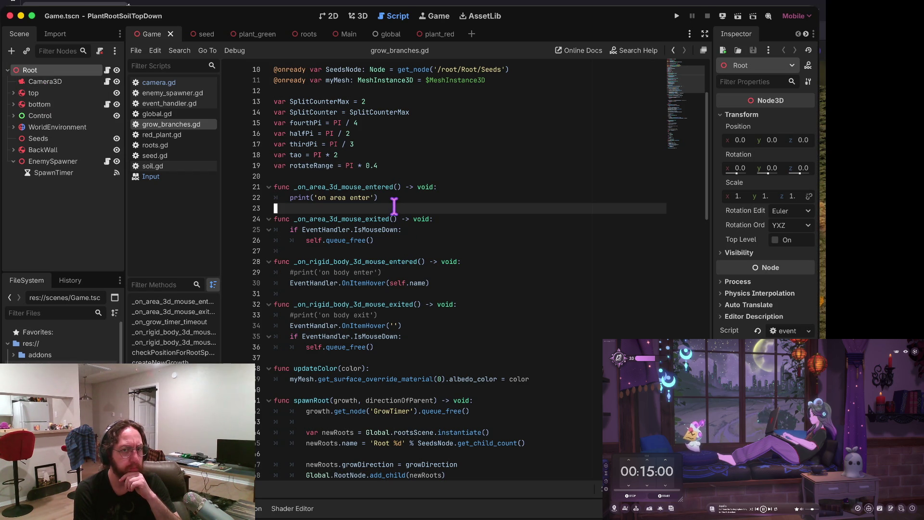
left_click(375, 247)
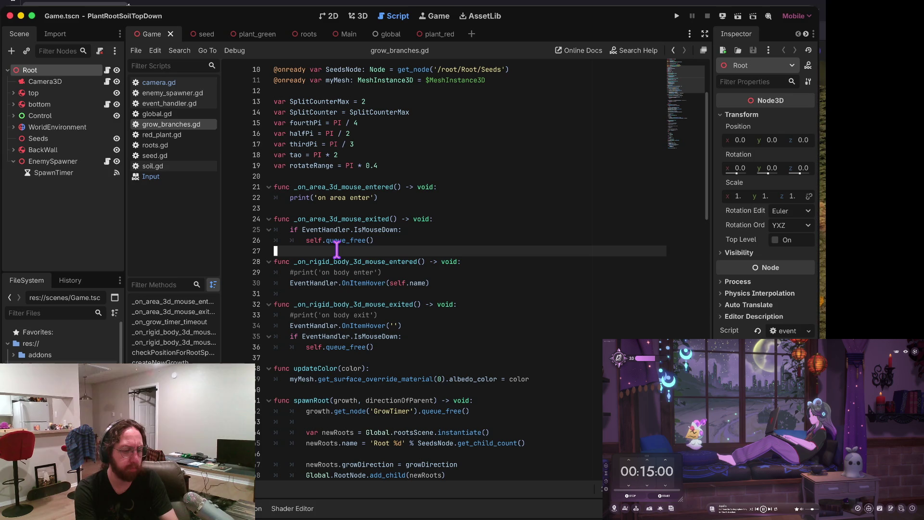
left_click(353, 293)
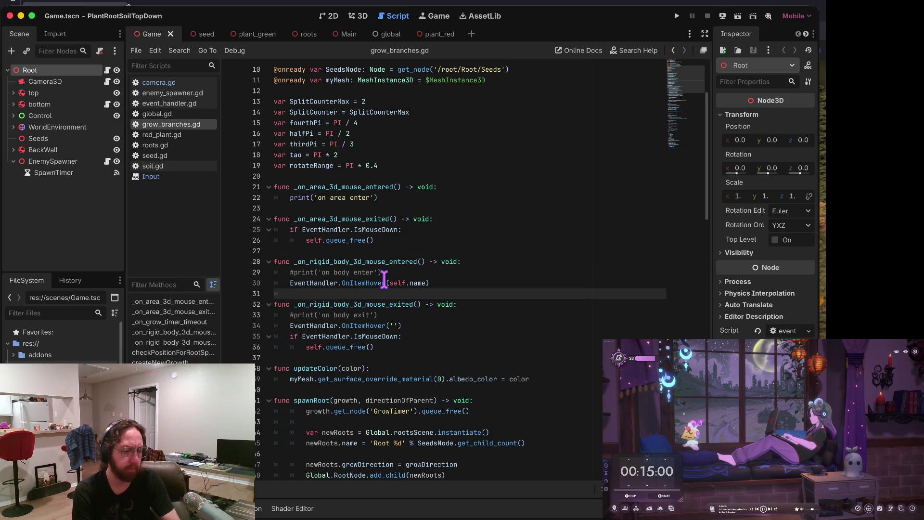
scroll(385, 279, "down", 1)
scroll(385, 280, "down", 2)
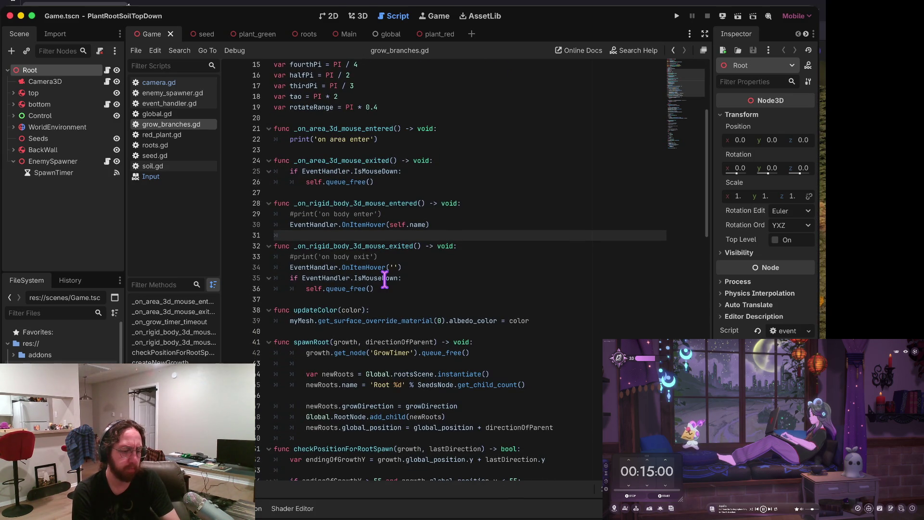
key("BackSpace")
scroll(384, 281, "up", 1)
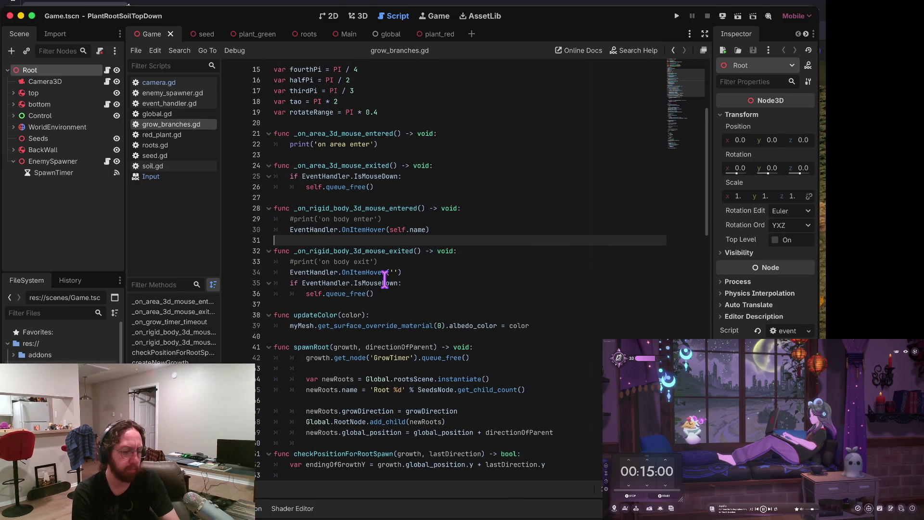
scroll(381, 281, "down", 3)
scroll(372, 284, "down", 1)
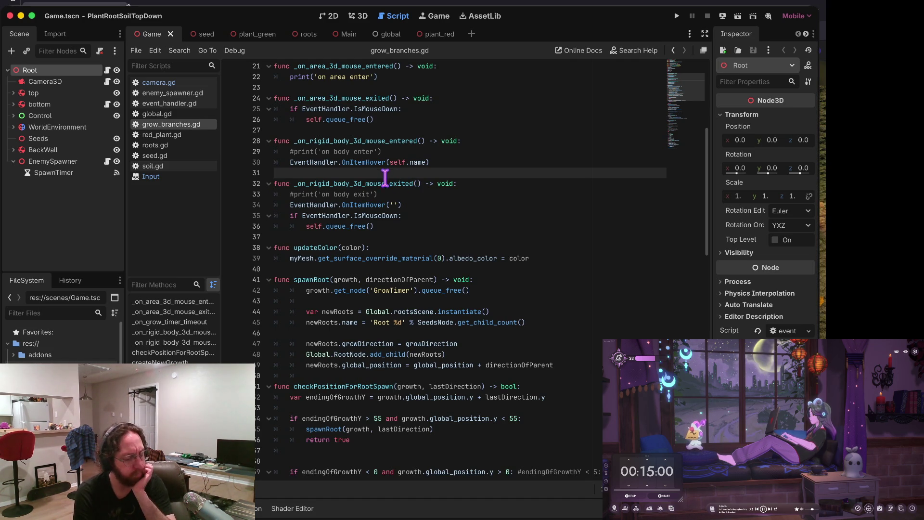
left_click(13, 162)
left_click(13, 162)
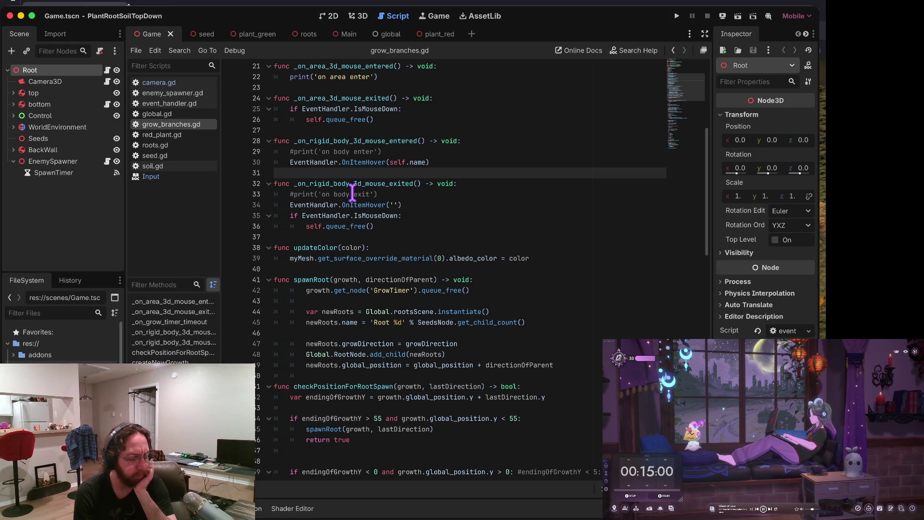
left_click(353, 194)
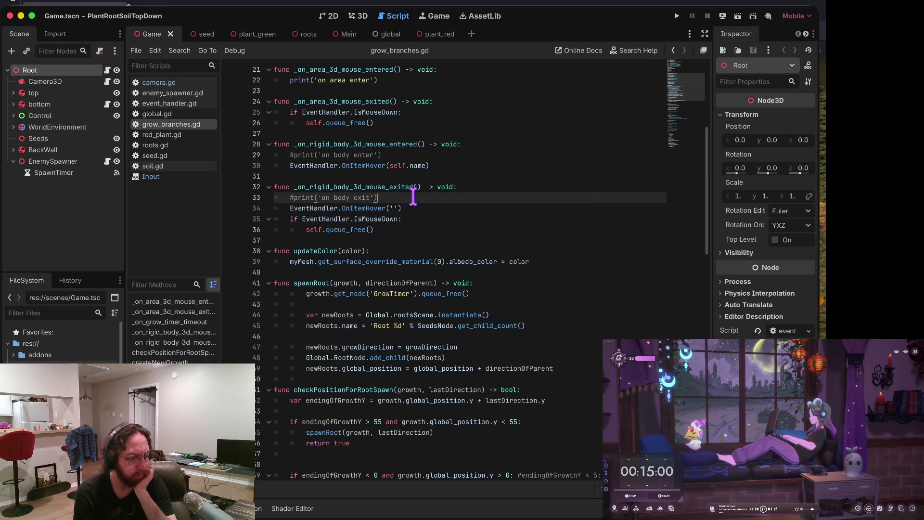
scroll(383, 140, "up", 2)
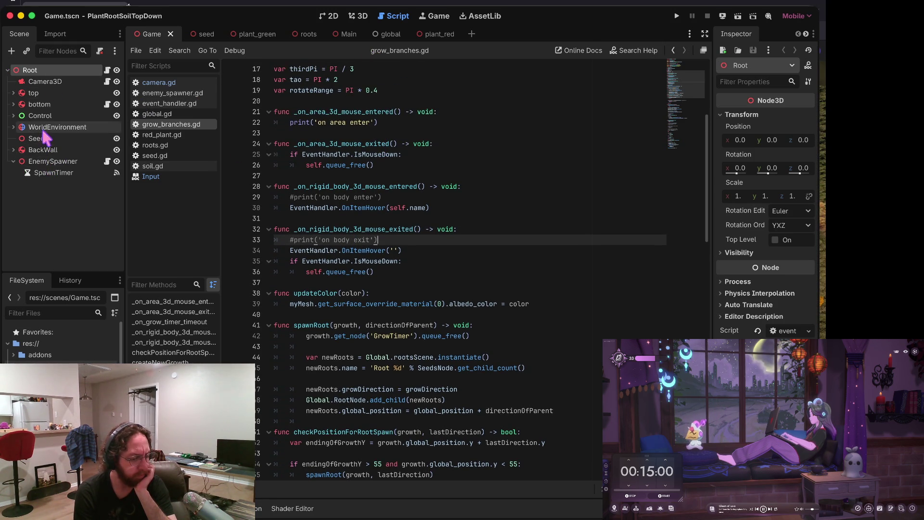
key("ctrl+Tab")
key("ctrl+Tab")
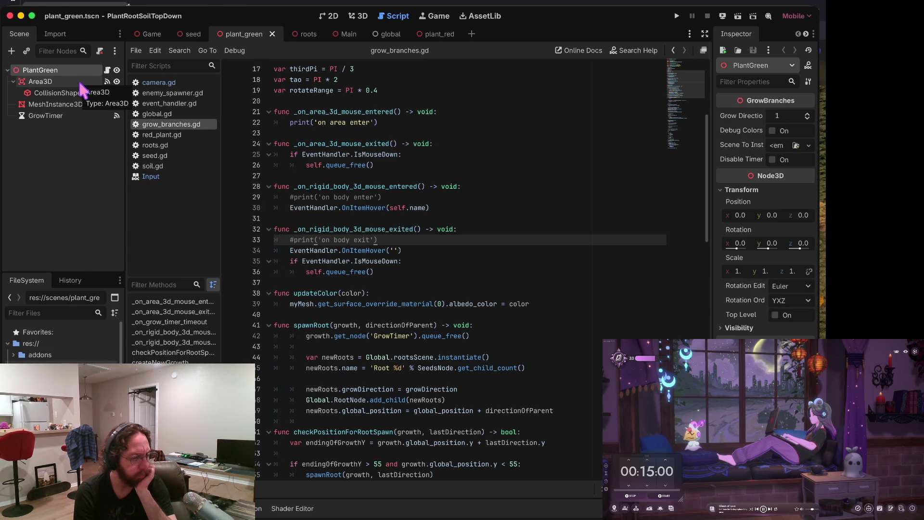
Step: Inspect the green plant's Area3D collision layers in a widened inspector
left_click(82, 92)
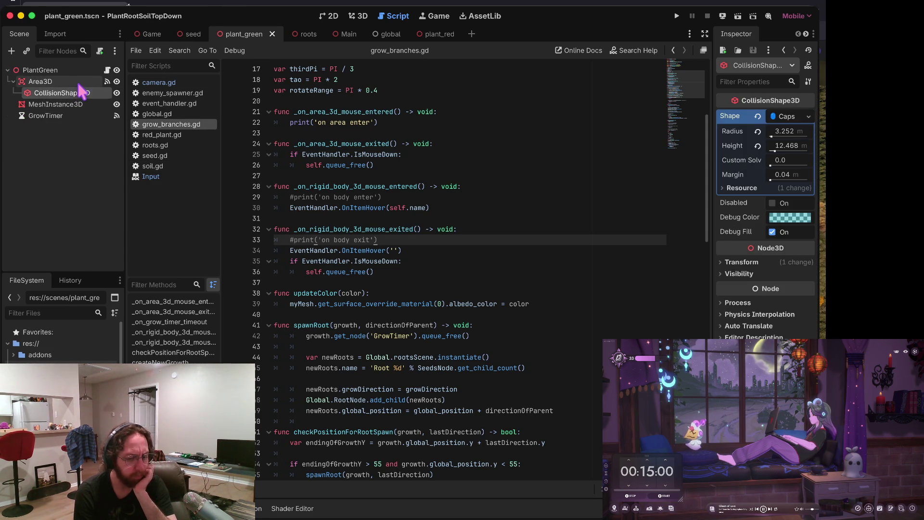
left_click(79, 82)
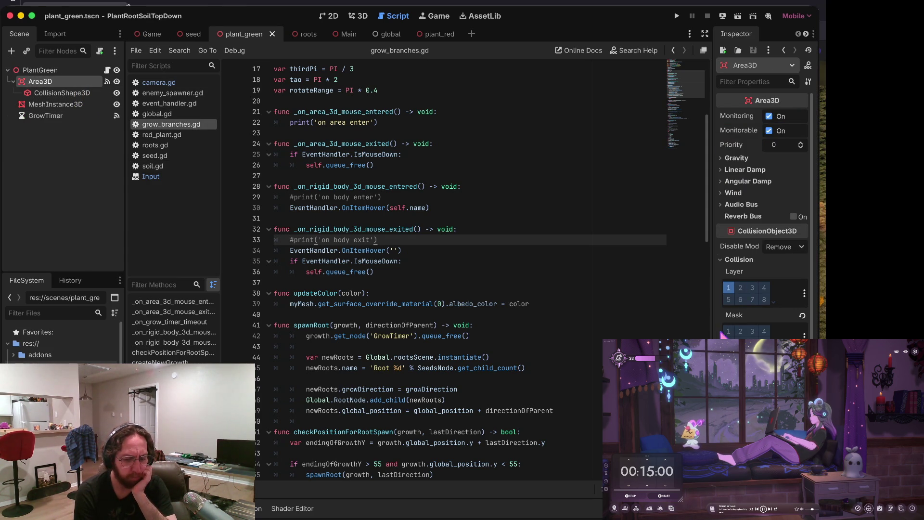
left_click_drag(716, 332, 519, 335)
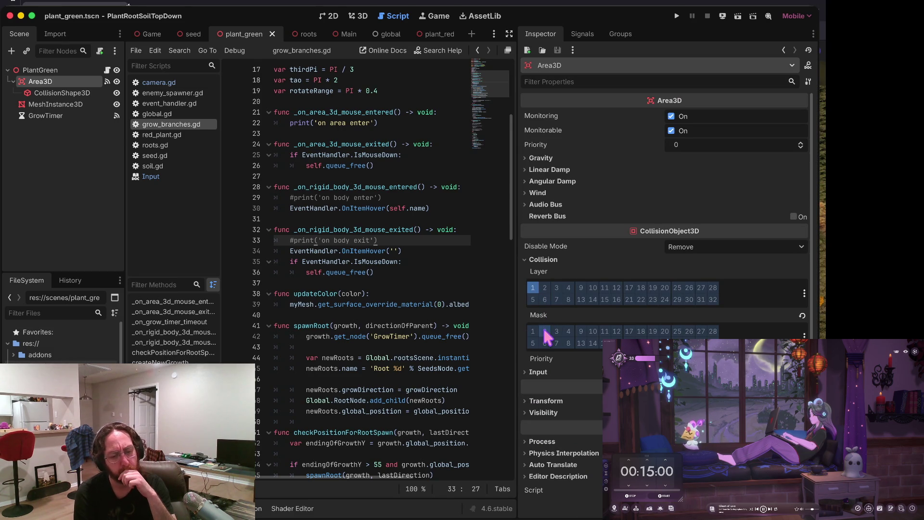
mouse_move(541, 318)
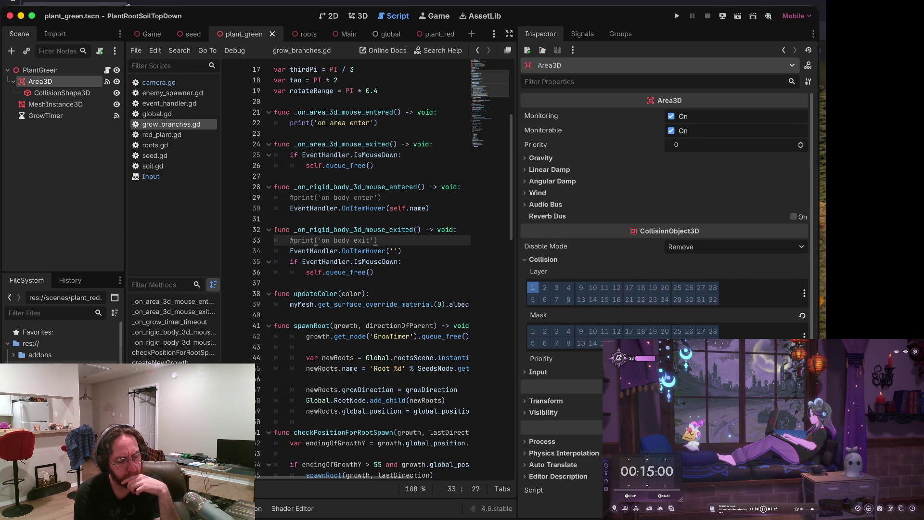
Step: Give the red plant's Area3D collision mask 2 and save plant_red
key("ctrl+Tab")
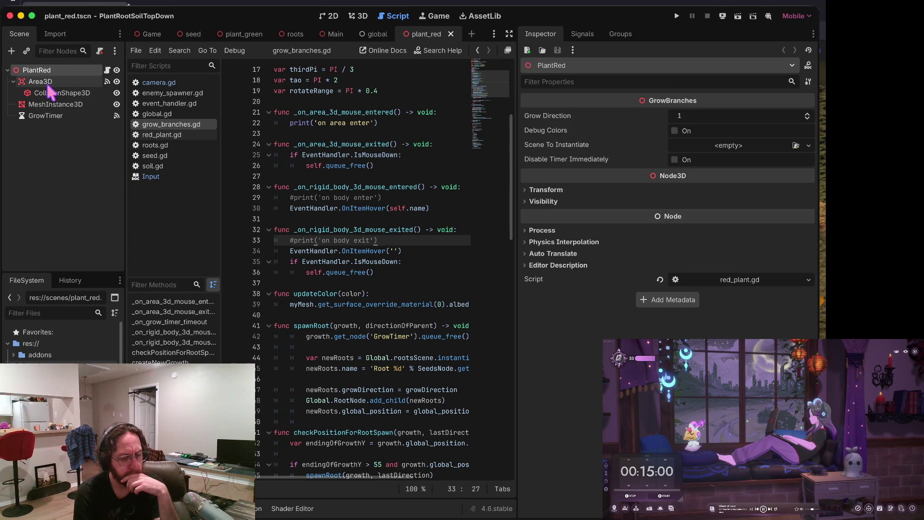
left_click(40, 82)
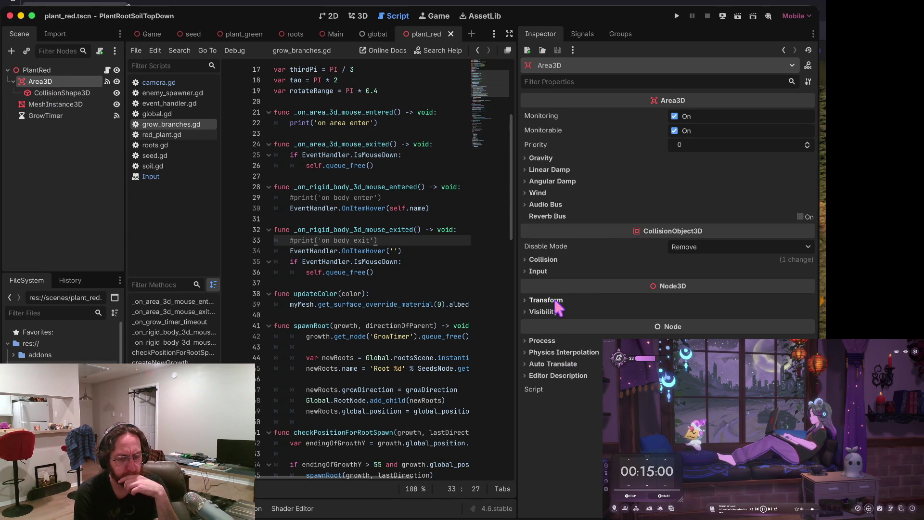
left_click(544, 259)
left_click(545, 331)
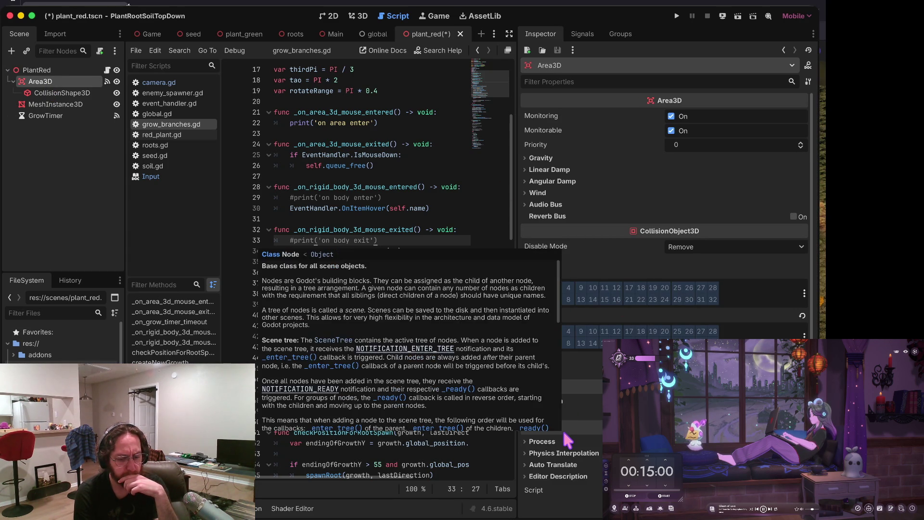
mouse_move(592, 383)
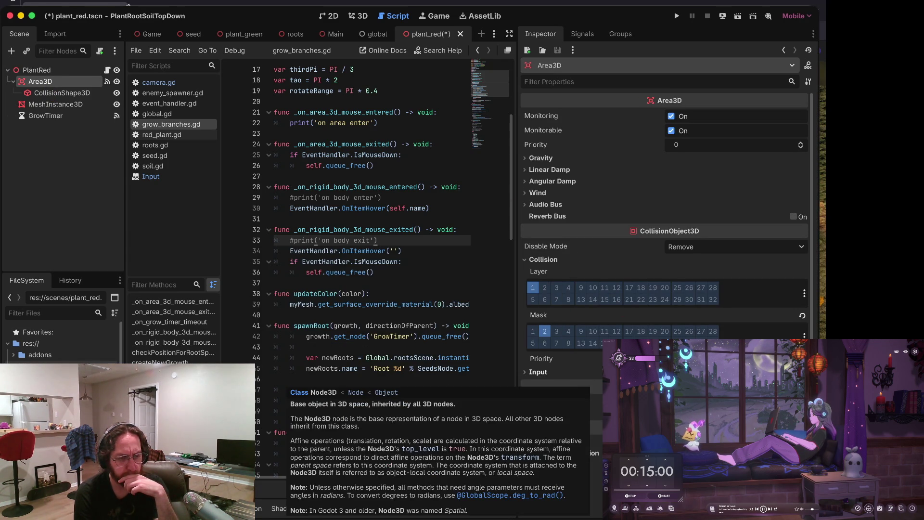
key("ctrl+s")
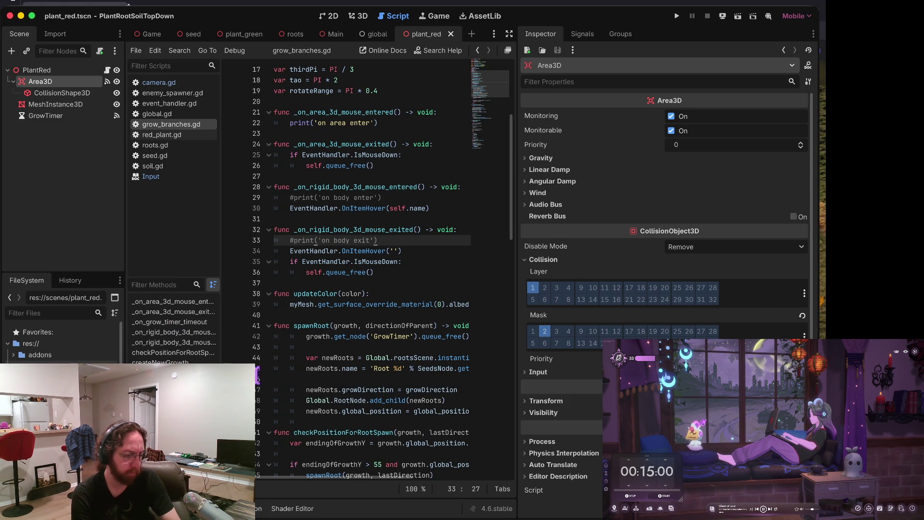
Step: Put the green plant's Area3D on collision layer 2 and save plant_green
left_click(244, 34)
left_click(544, 288)
key("ctrl+s")
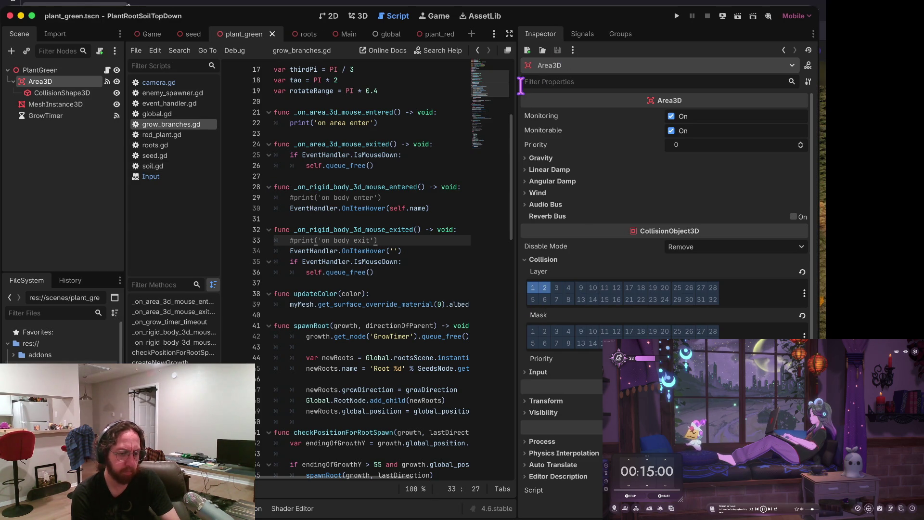
Step: Show the green Area3D's signals and start connecting area_entered
left_click_drag(520, 86, 713, 87)
left_click(394, 133)
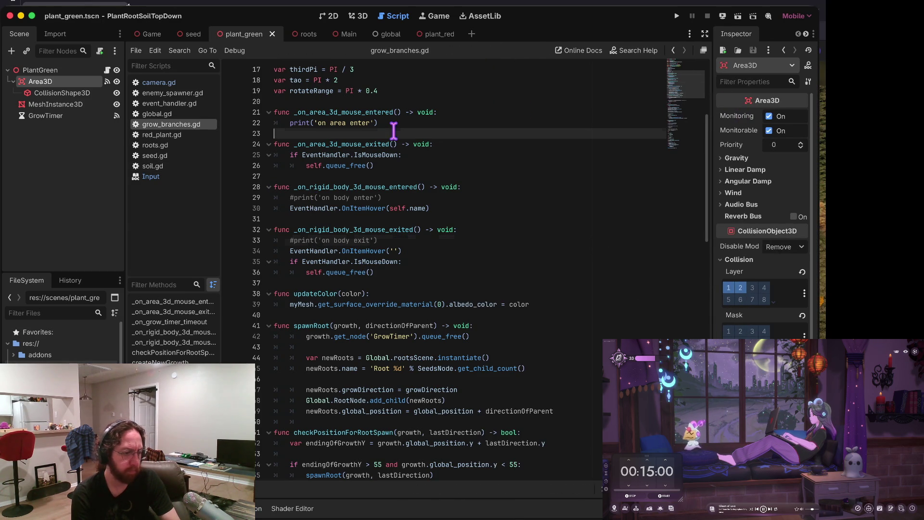
left_click(47, 92)
left_click(45, 82)
left_click_drag(710, 76, 586, 78)
left_click(654, 34)
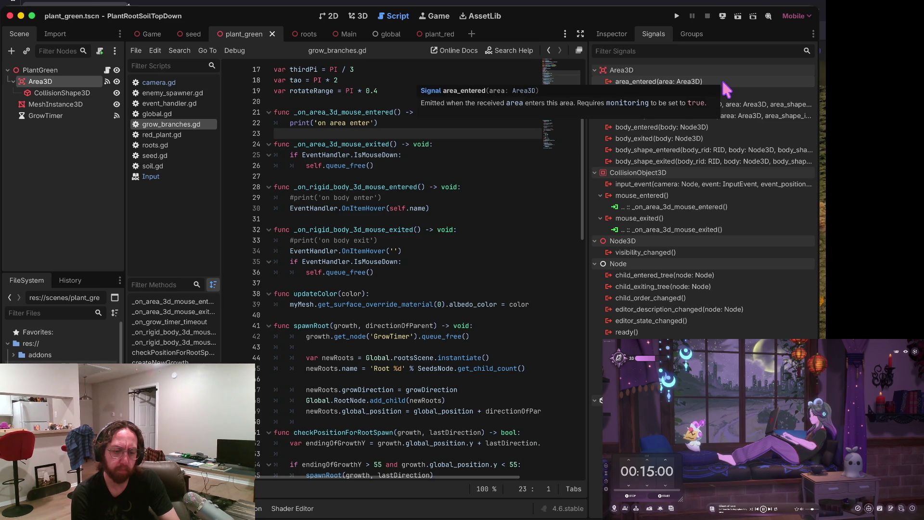
double_click(724, 83)
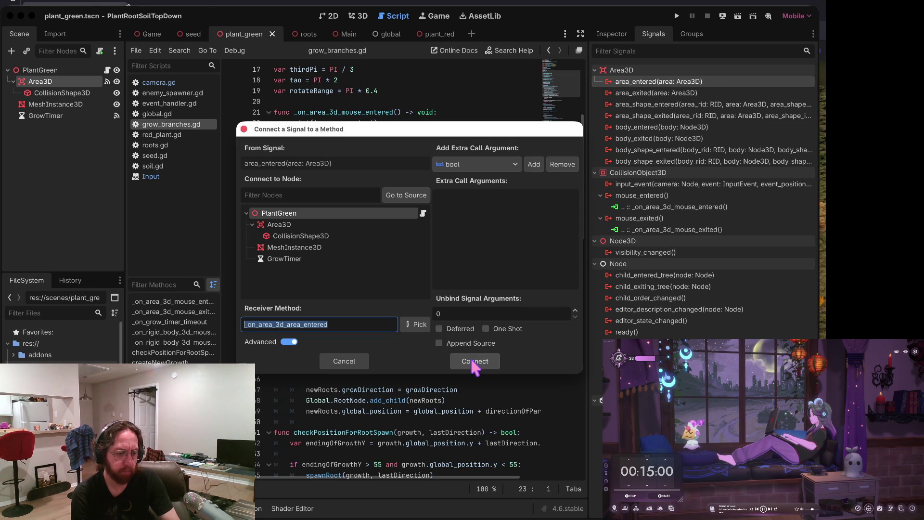
Step: Connect area_entered to _on_area_3d_area_entered printing ('area ', area), then run the game
left_click(475, 362)
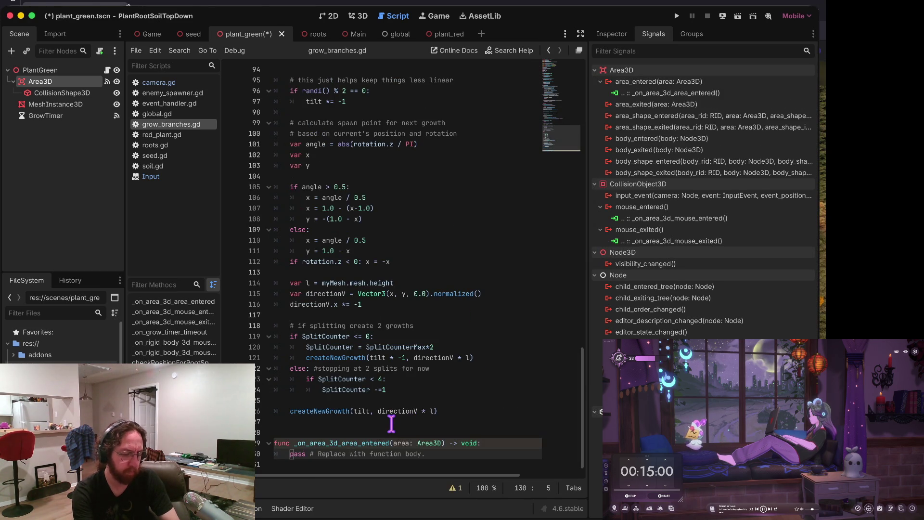
key("ctrl+Home")
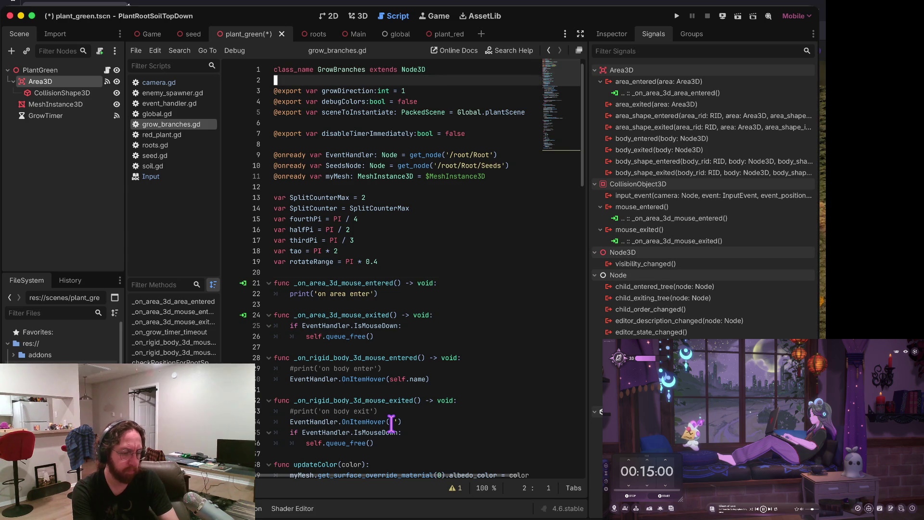
key("ctrl+z")
key("ctrl+shift+z")
key("ctrl+shift+z")
key("ctrl+shift+z")
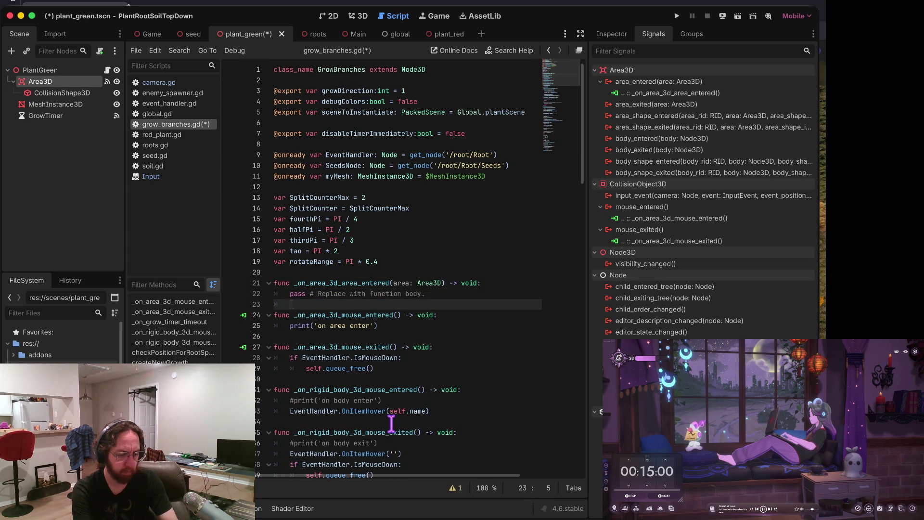
key("Return")
type("print")
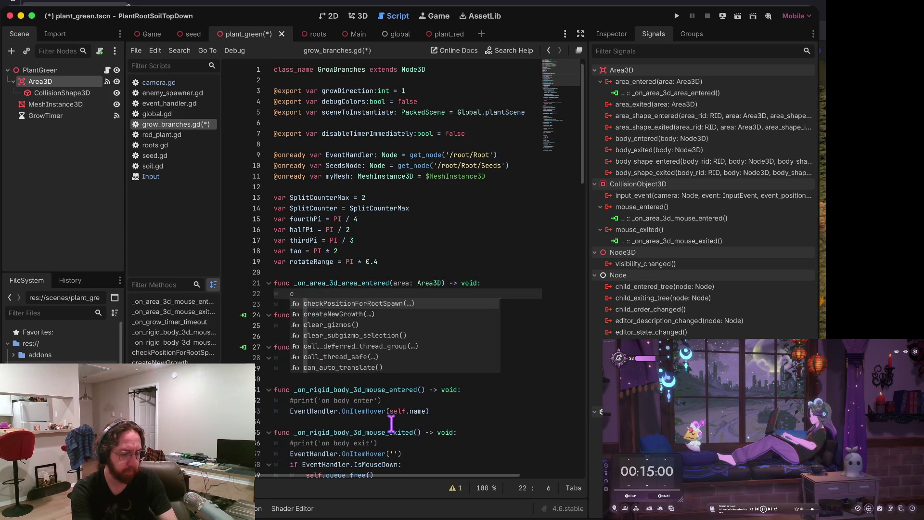
type("('area")
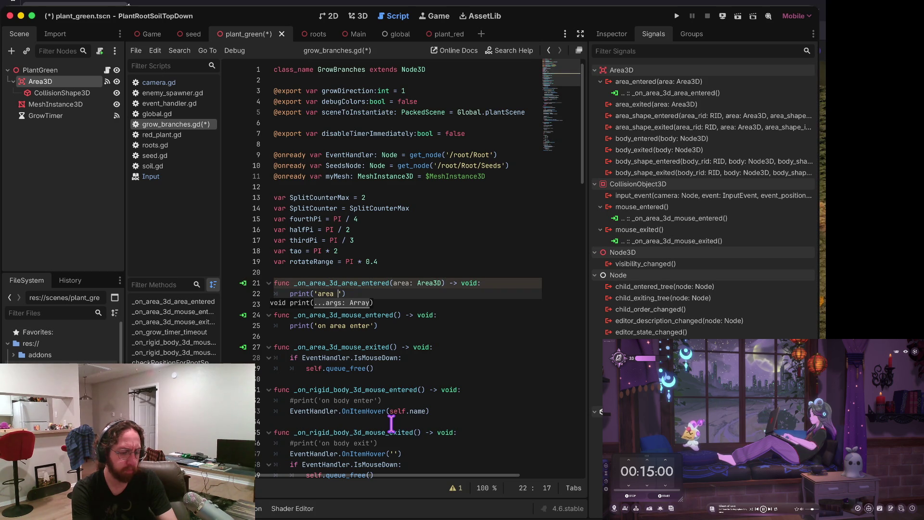
key("BackSpace")
key("BackSpace")
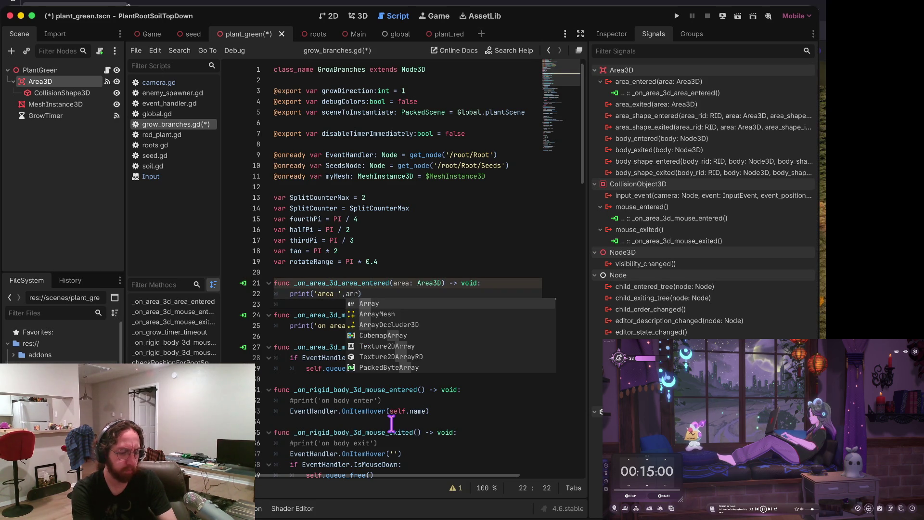
key("Return")
key("super+b")
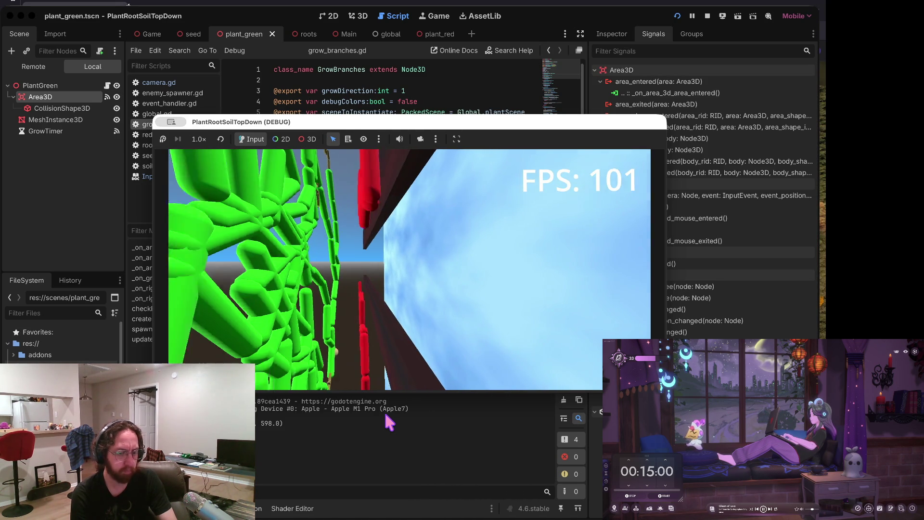
Step: Stop the game and review enemy_spawner.gd's zSpawn and spawn position lines, then view plant_green in 3D
left_click(709, 17)
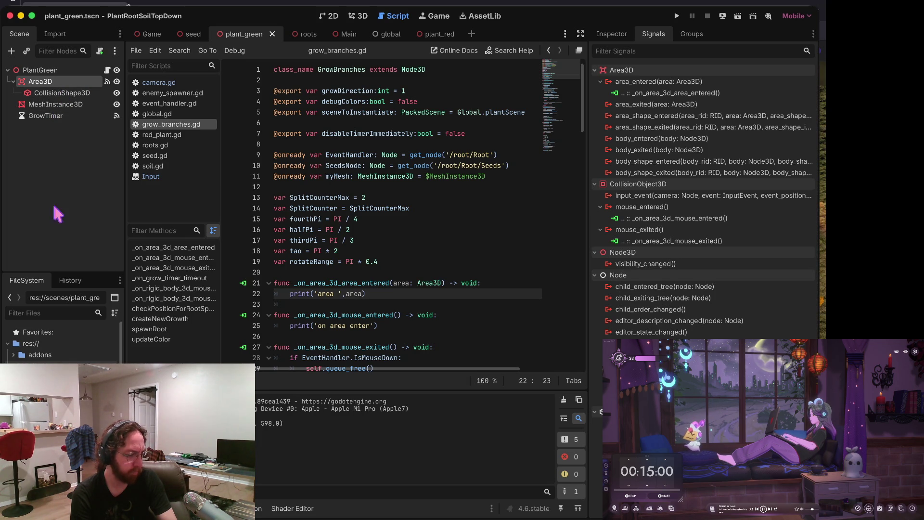
scroll(60, 337, "down", 5)
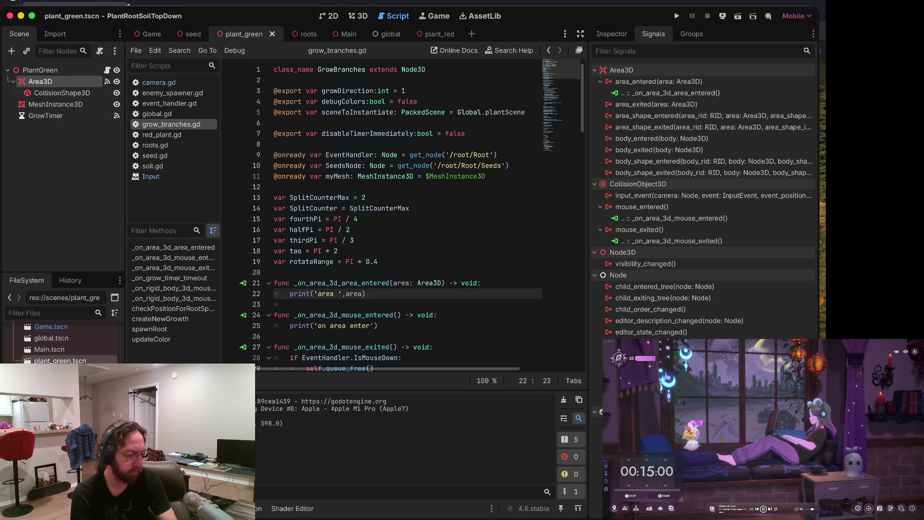
left_click(172, 93)
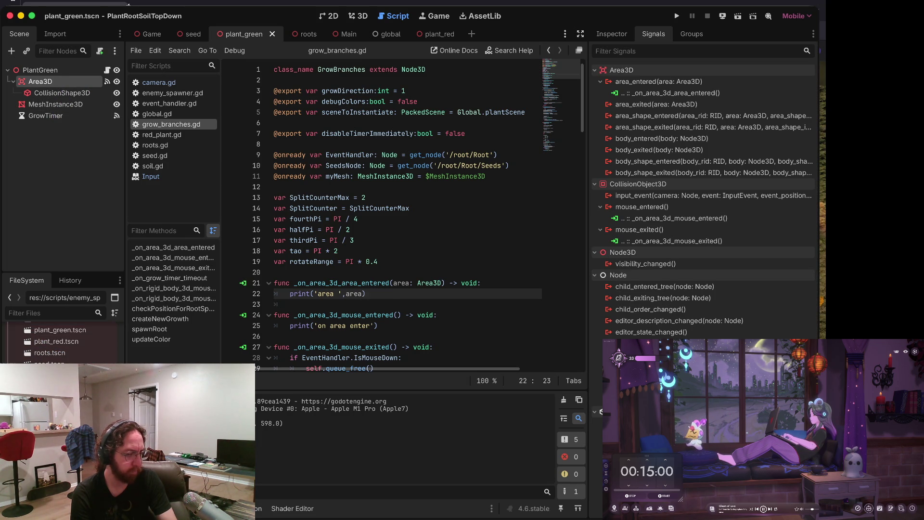
left_click(405, 135)
left_click(395, 250)
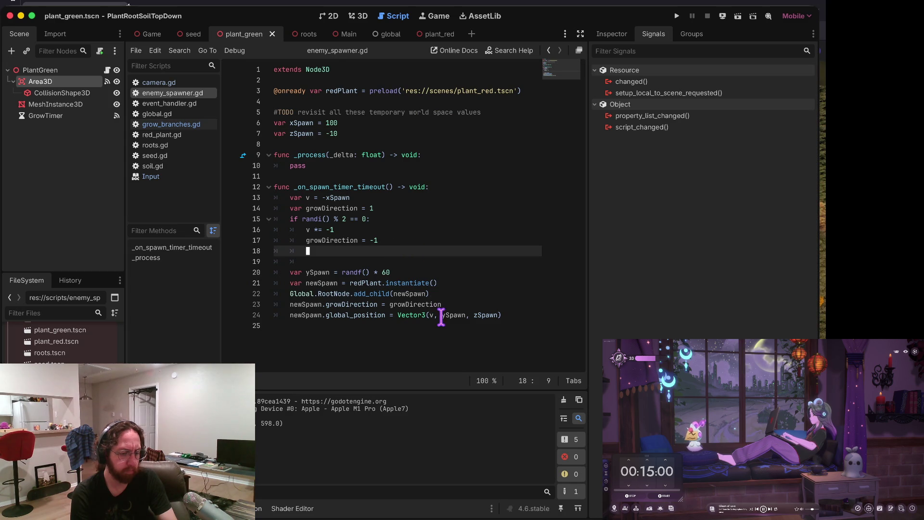
left_click(482, 316)
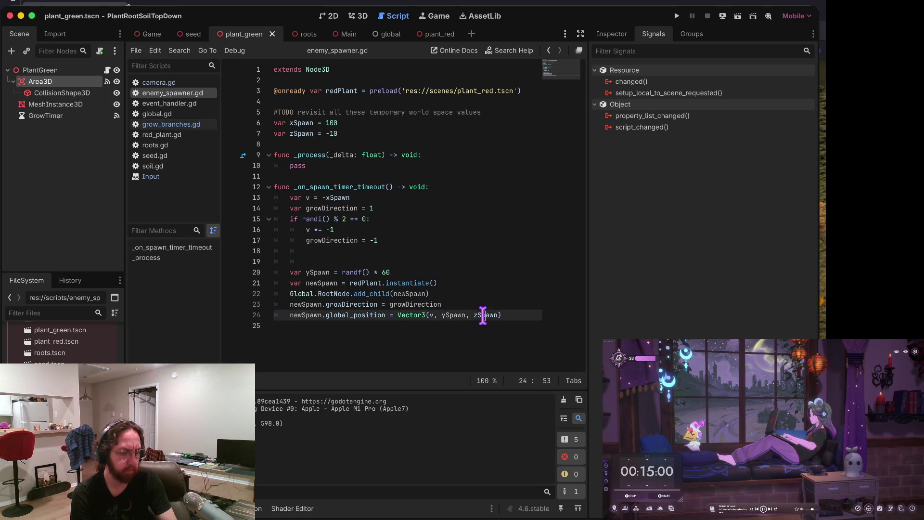
left_click(343, 134)
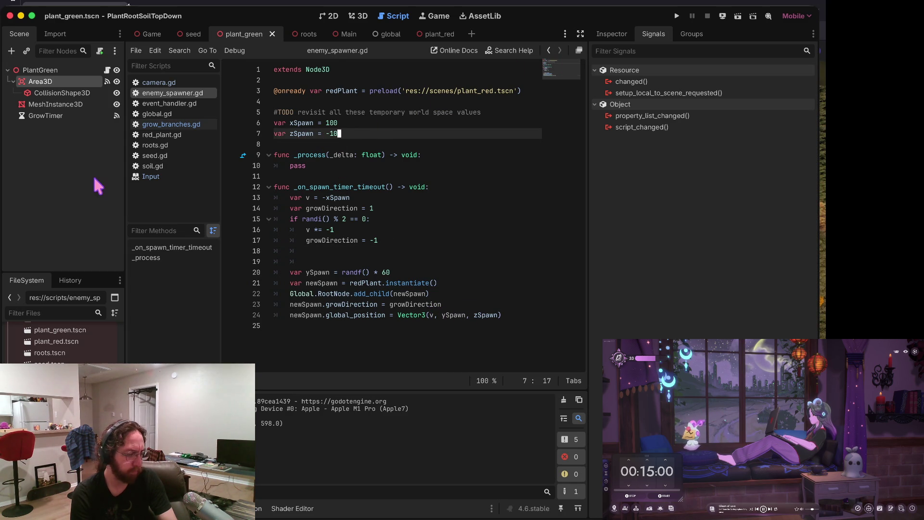
left_click(357, 16)
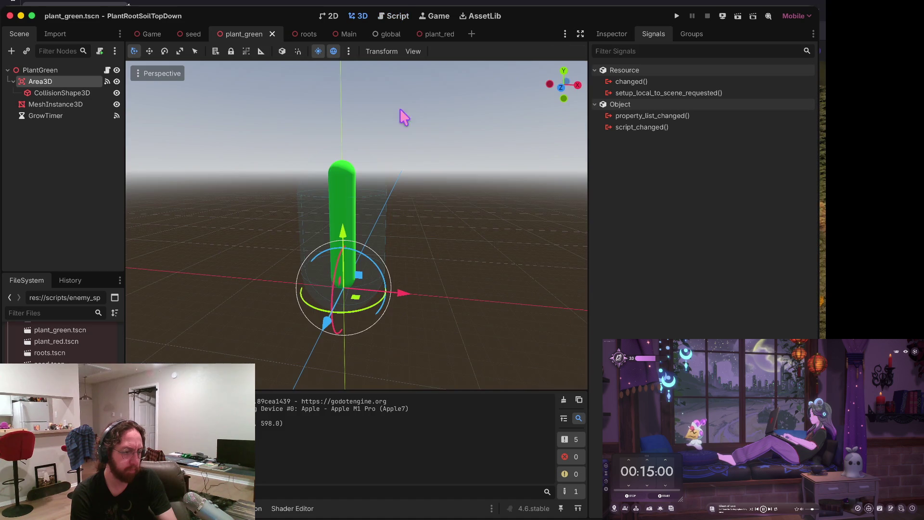
Step: Switch from the Main to the Game scene, then return to grow_branches.gd in the script editor
scroll(62, 342, "up", 10)
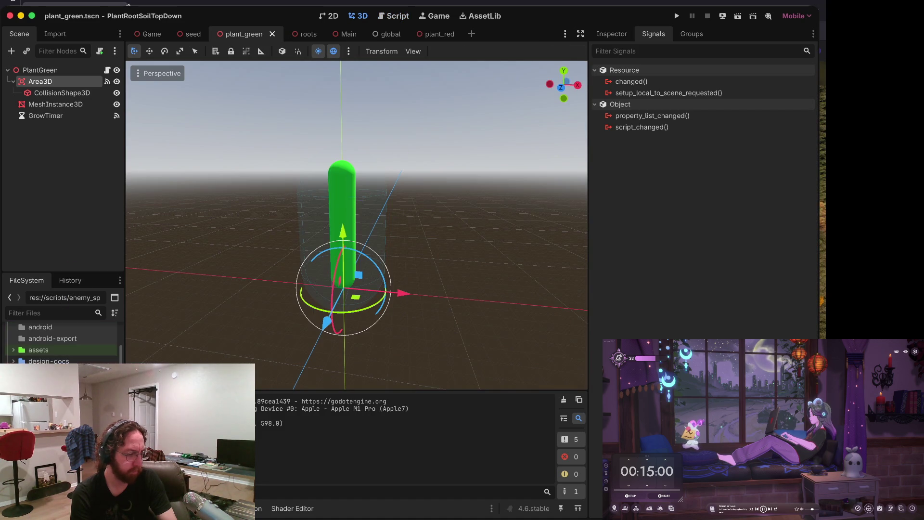
left_click(336, 33)
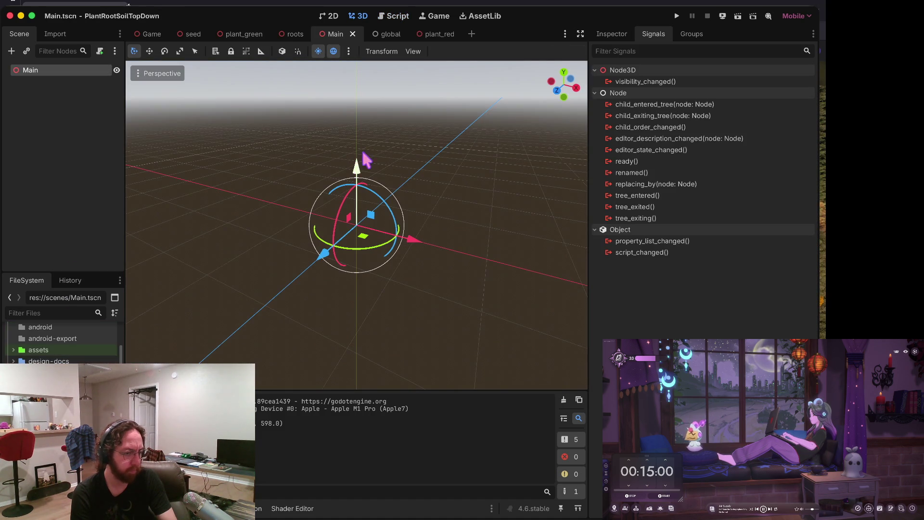
scroll(341, 145, "left", 5)
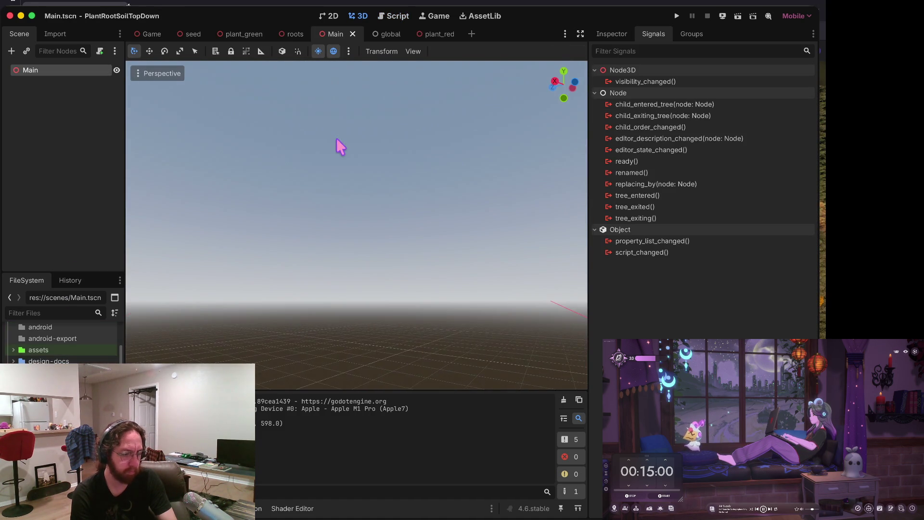
scroll(313, 195, "down", 10)
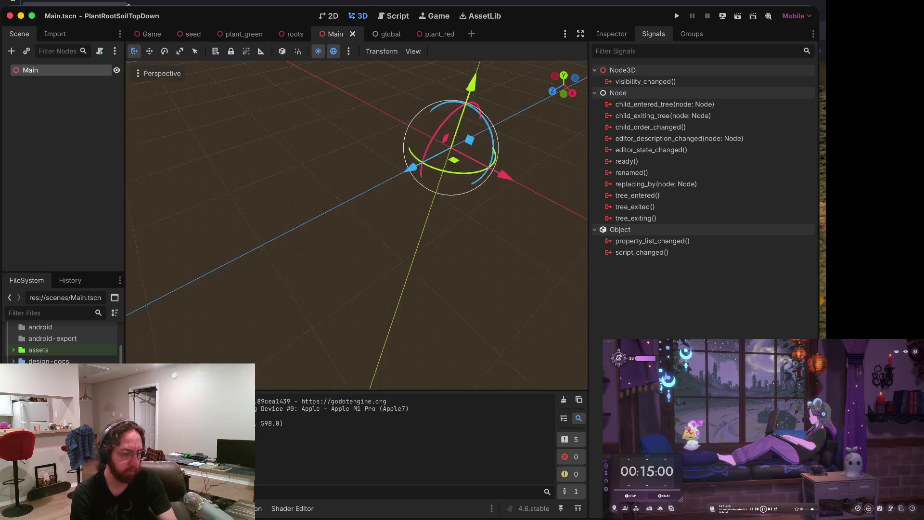
left_click(152, 33)
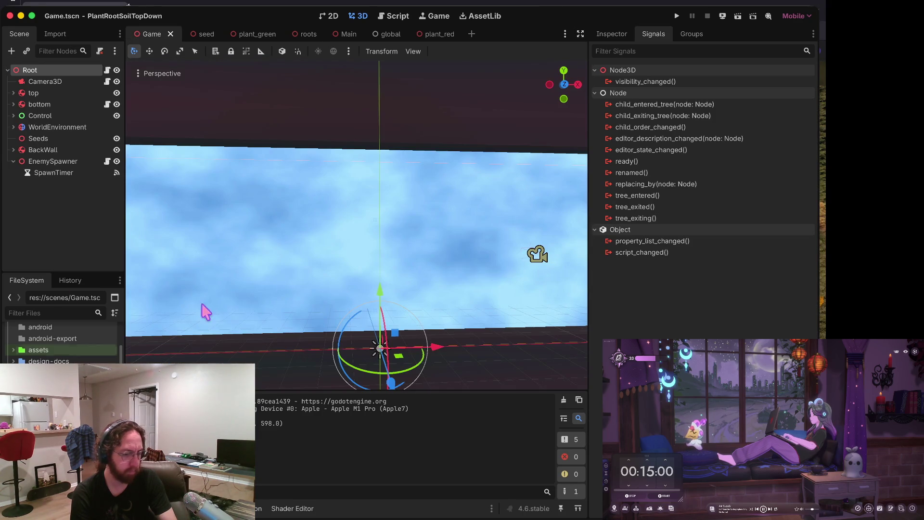
scroll(578, 243, "down", 10)
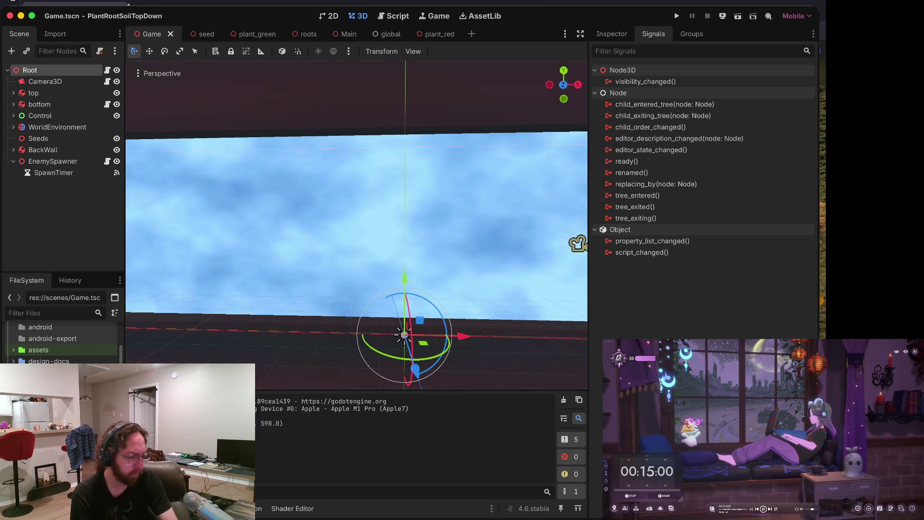
scroll(61, 342, "down", 5)
key("ctrl+super+3")
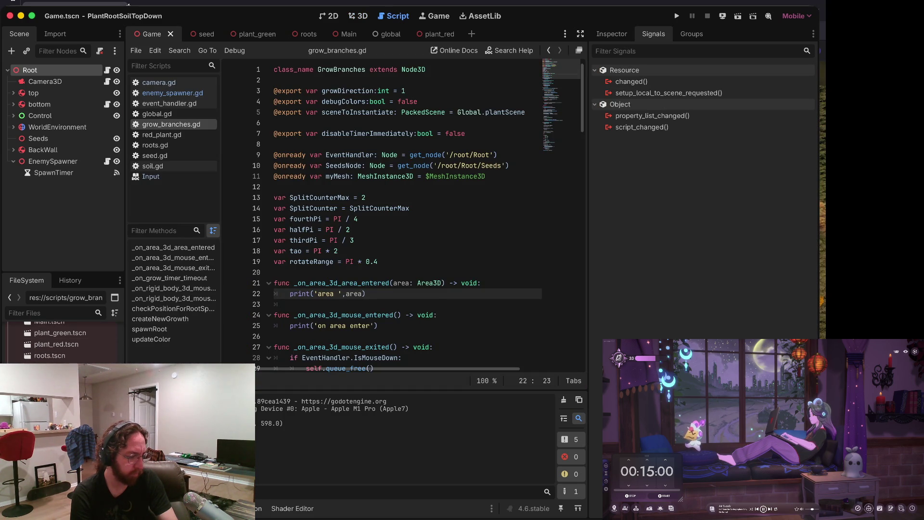
Step: Look through the event_handler.gd, camera.gd, fps_label.gd, soil.gd, seed.gd and grow_branches.gd scripts
key("alt+Left")
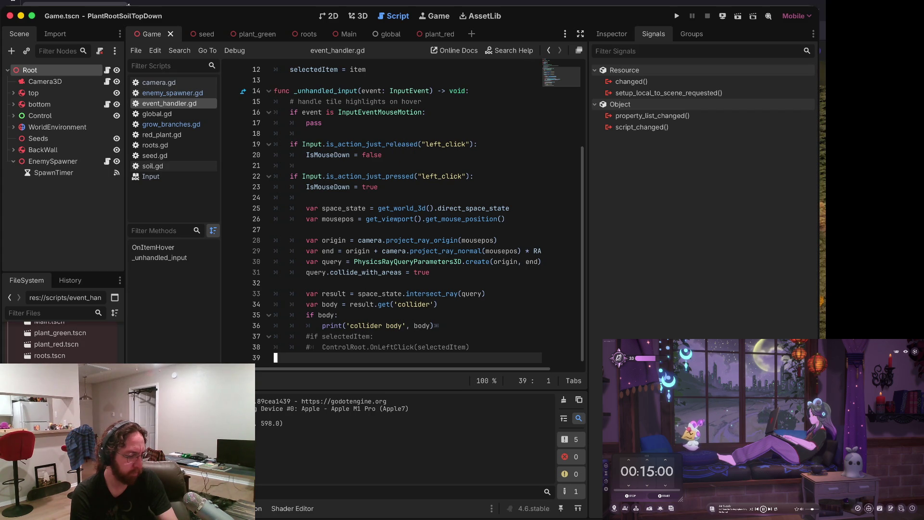
key("alt+Left")
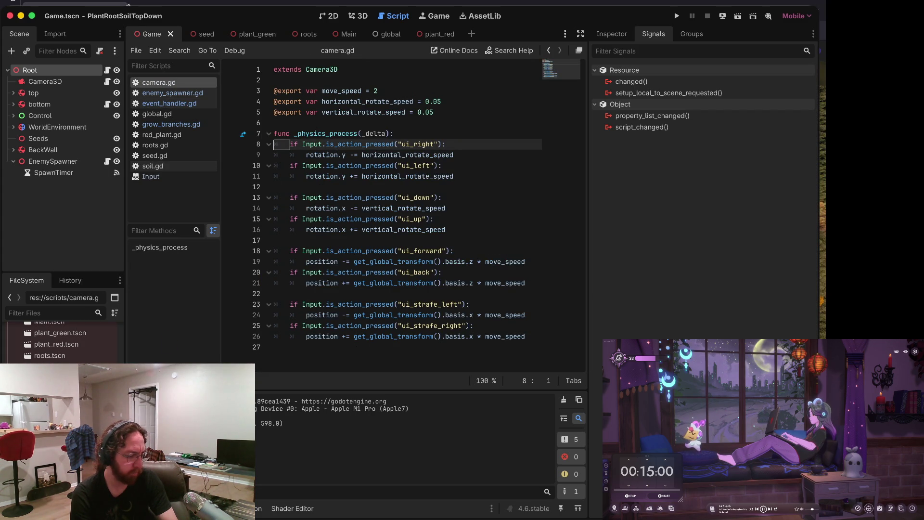
key("alt+Left")
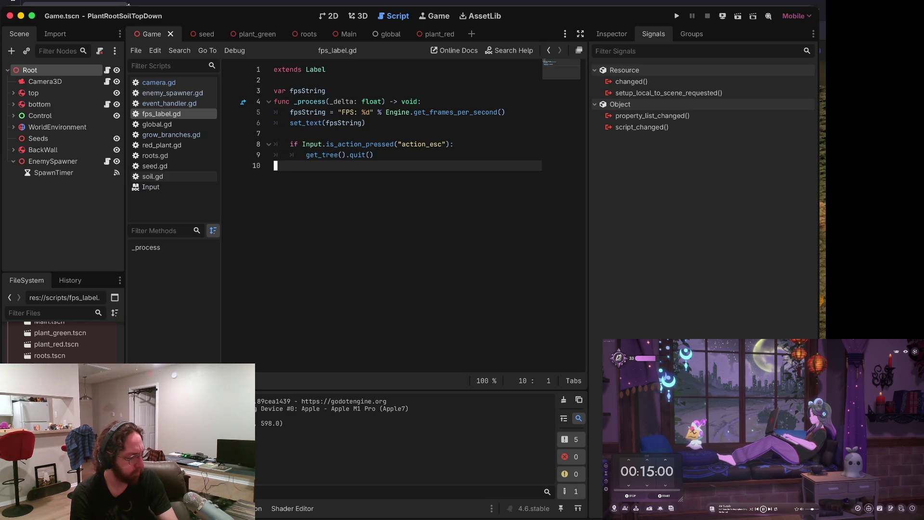
left_click(152, 176)
left_click(154, 165)
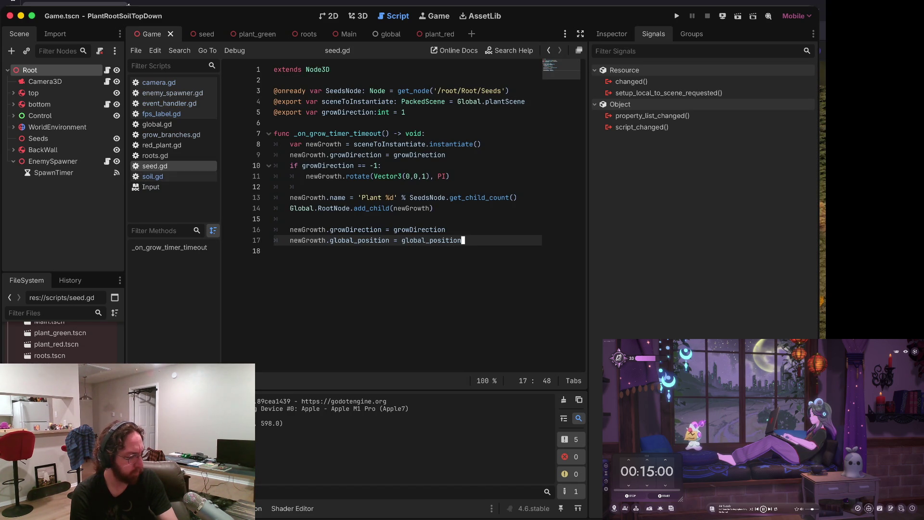
left_click(171, 134)
scroll(326, 269, "down", 8)
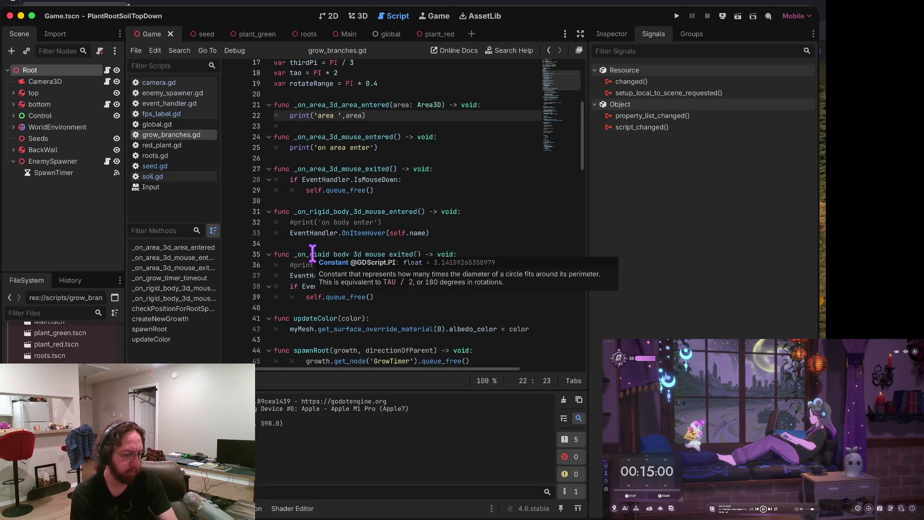
scroll(404, 216, "down", 6)
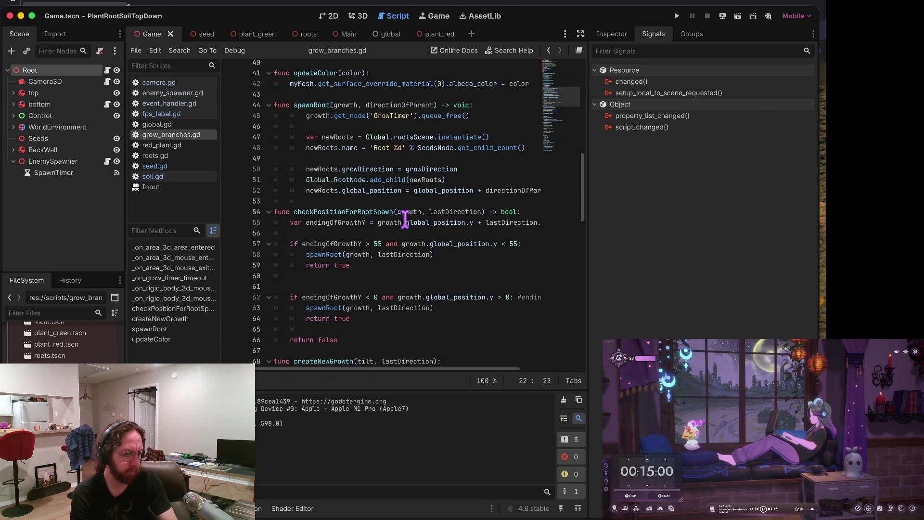
scroll(405, 219, "down", 15)
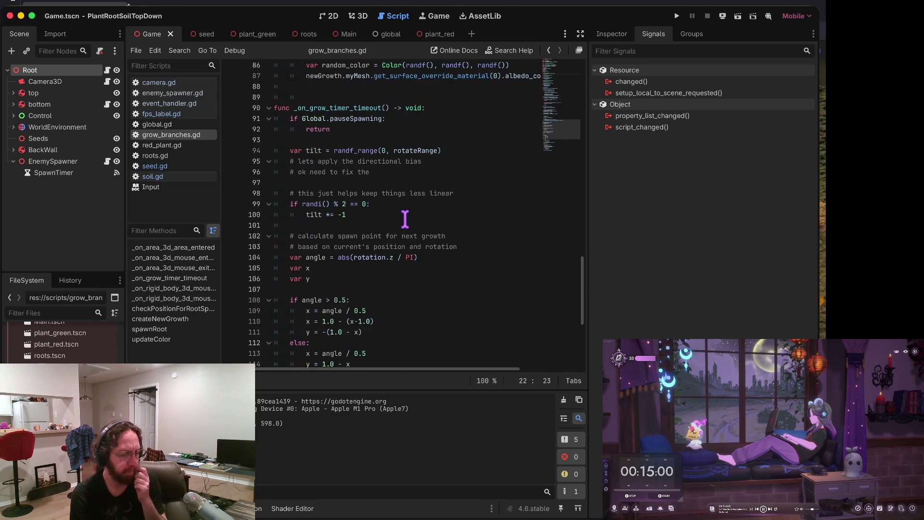
scroll(405, 219, "down", 6)
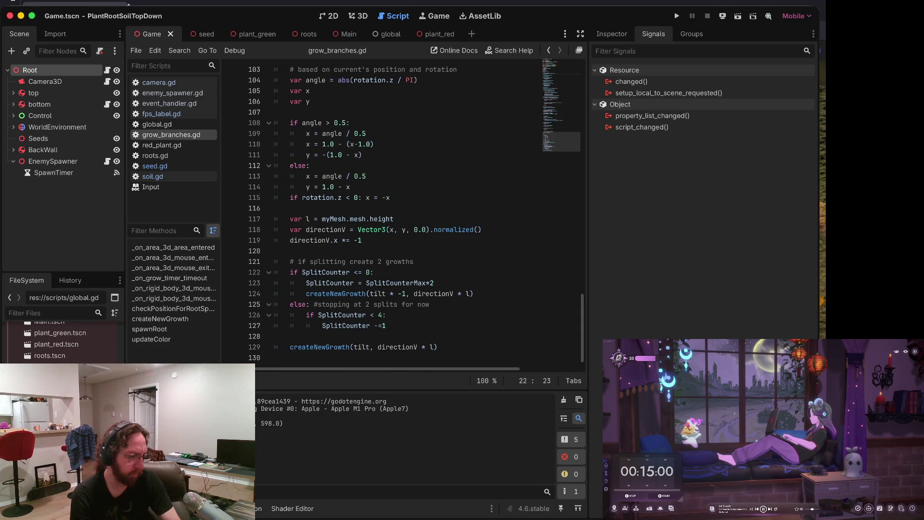
Step: Cut the _input function from the end of global.gd so it ends after spawnSeed
left_click(156, 124)
scroll(355, 212, "up", 1)
mouse_move(355, 213)
scroll(357, 208, "down", 2)
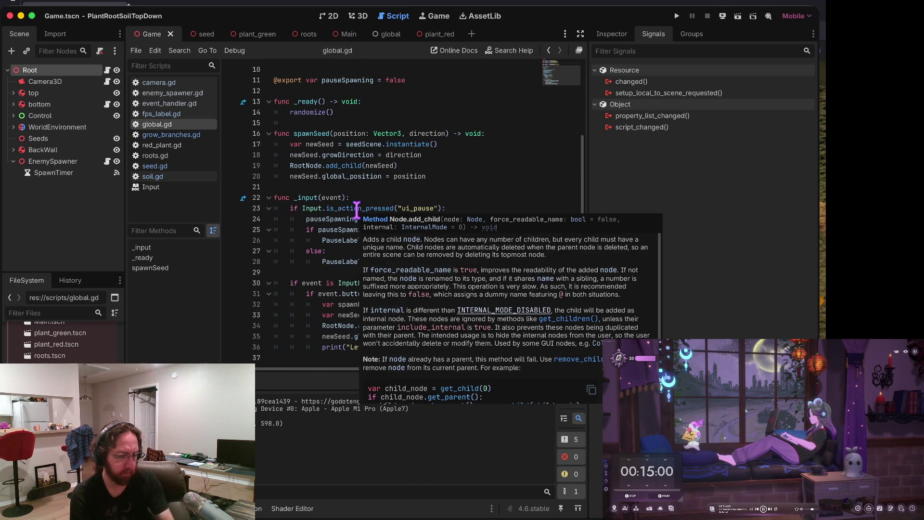
left_click(364, 185)
key("Down")
key("shift+Down")
key("shift+Down")
key("shift+Down")
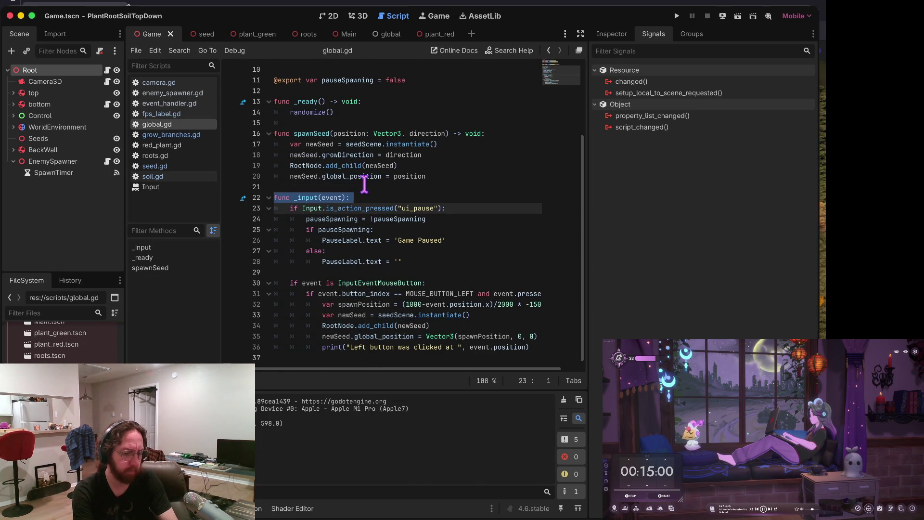
key("BackSpace")
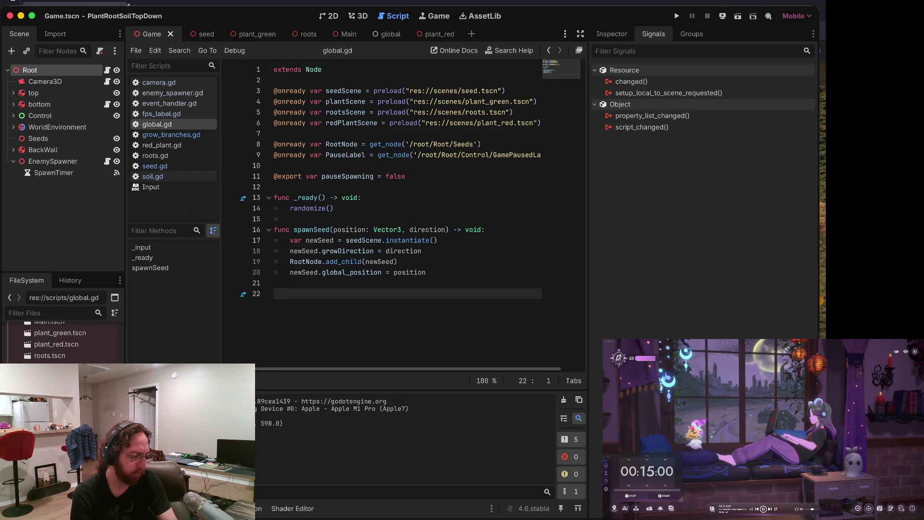
left_click(169, 103)
Step: Paste the _input function into event_handler.gd after line 12, with a blank line before it
scroll(299, 243, "up", 5)
left_click(299, 187)
key("ctrl+v")
key("Up")
key("Up")
key("Up")
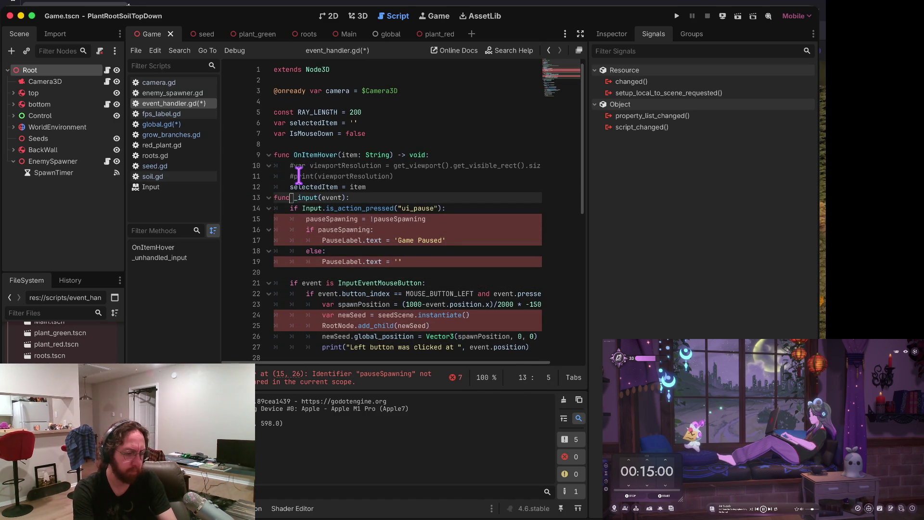
key("Return")
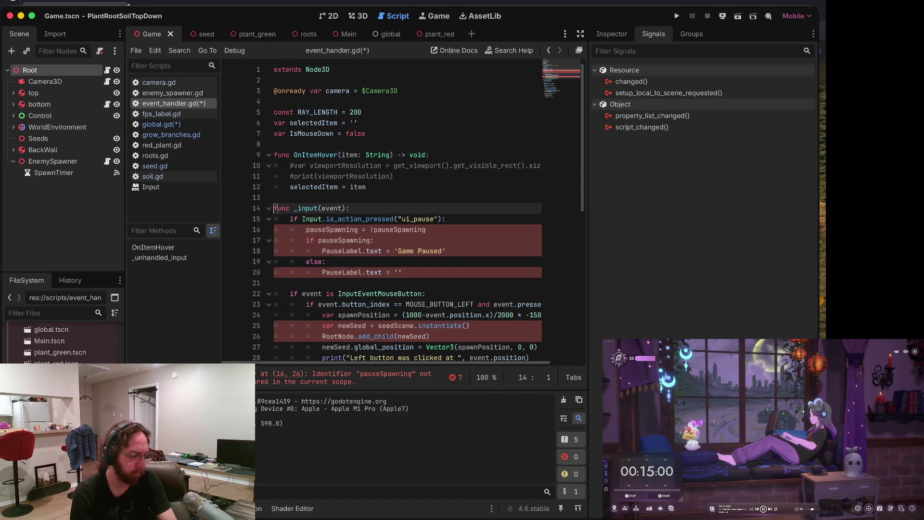
scroll(61, 342, "down", 3)
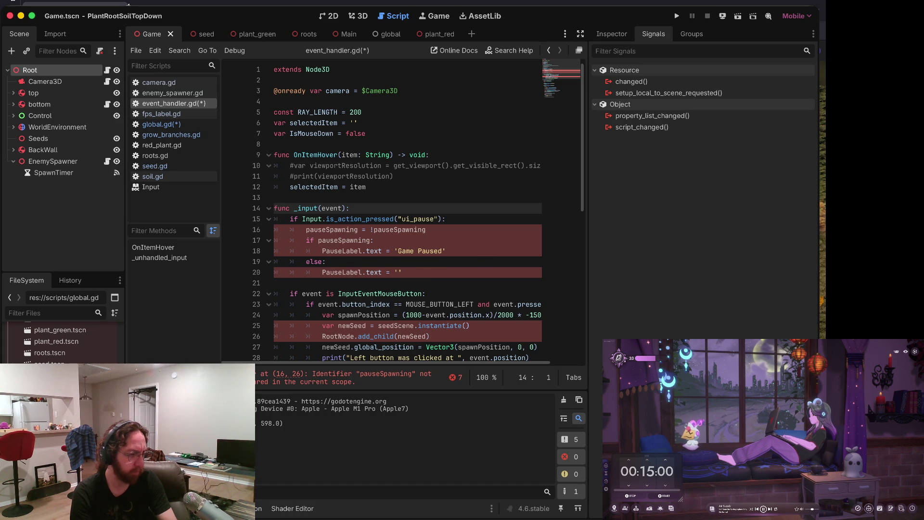
Step: Paste _input back into global.gd, save, and undo the paste in event_handler.gd
left_click(162, 124)
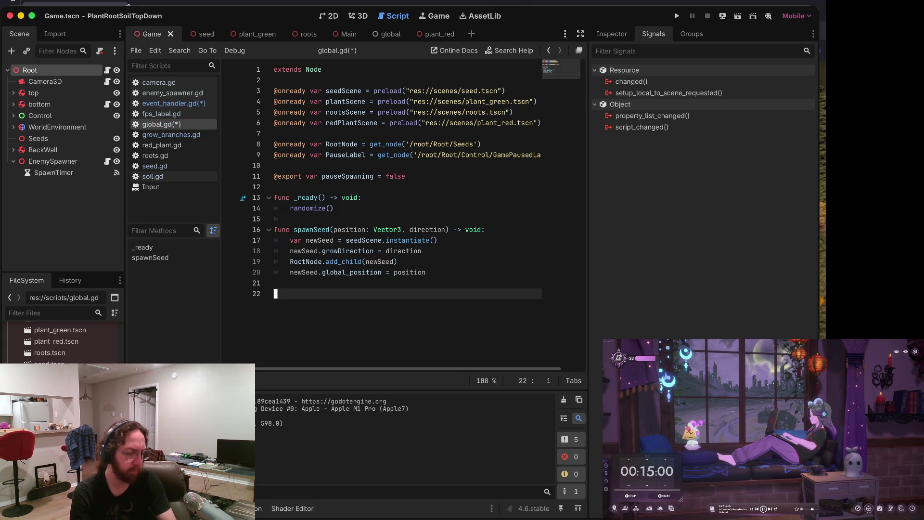
key("ctrl+v")
key("ctrl+s")
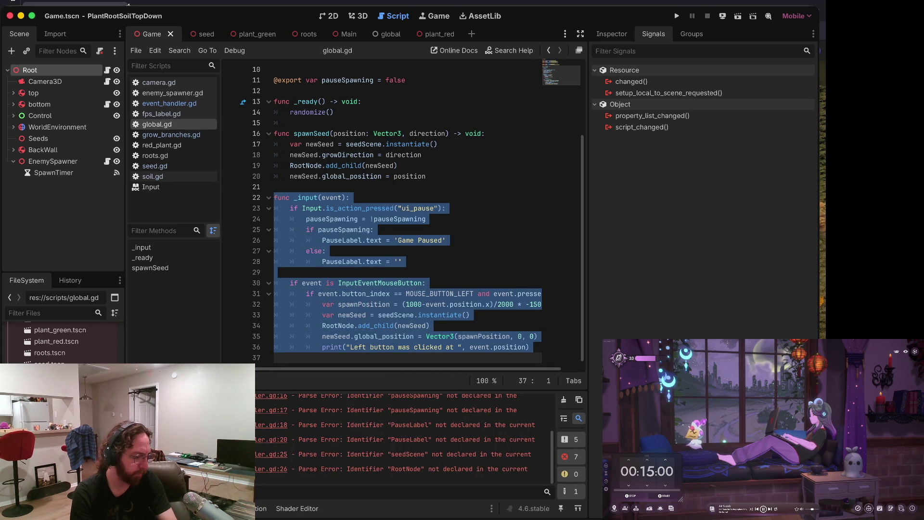
left_click(173, 93)
left_click(169, 104)
key("ctrl+z")
key("ctrl+z")
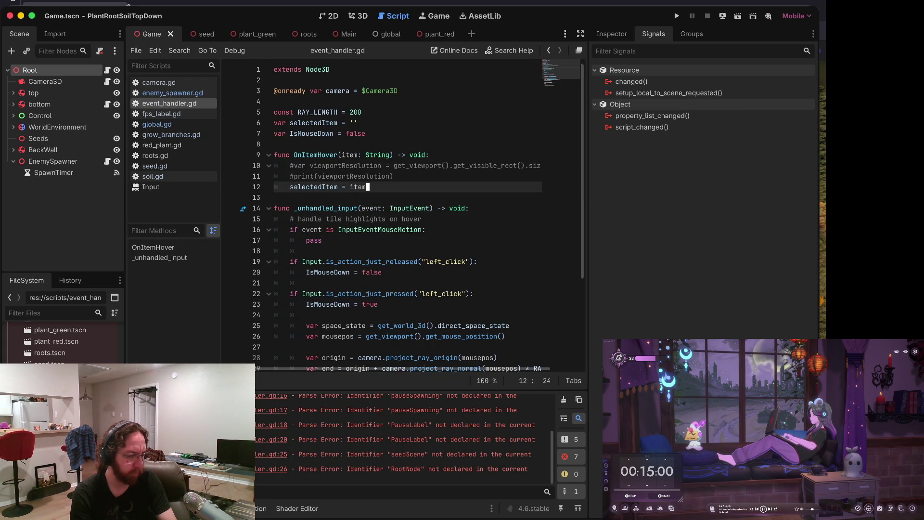
Step: Save global.gd and drag the right dock splitter outward to widen the code area
left_click(157, 124)
left_click(430, 208)
key("ctrl+s")
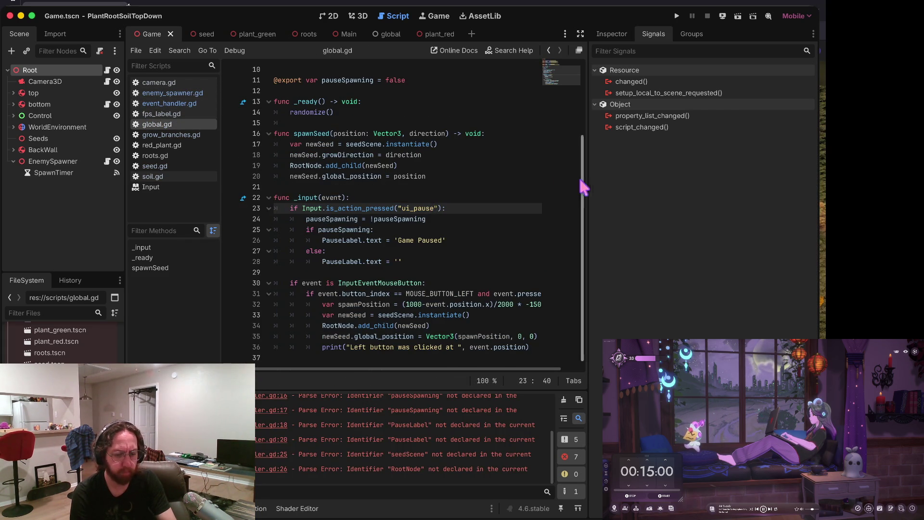
left_click_drag(592, 179, 691, 182)
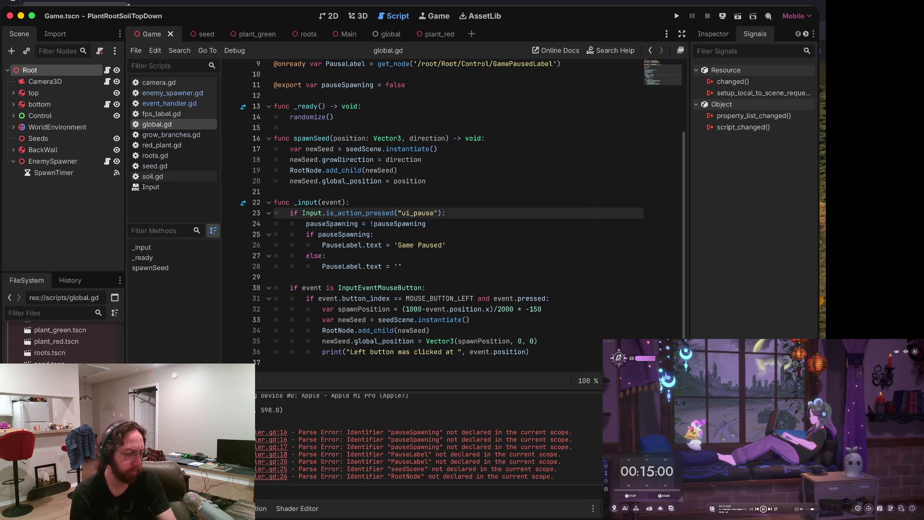
Step: Change zSpawn on line 7 of enemy_spawner.gd to 0, then save and run the game
left_click(161, 145)
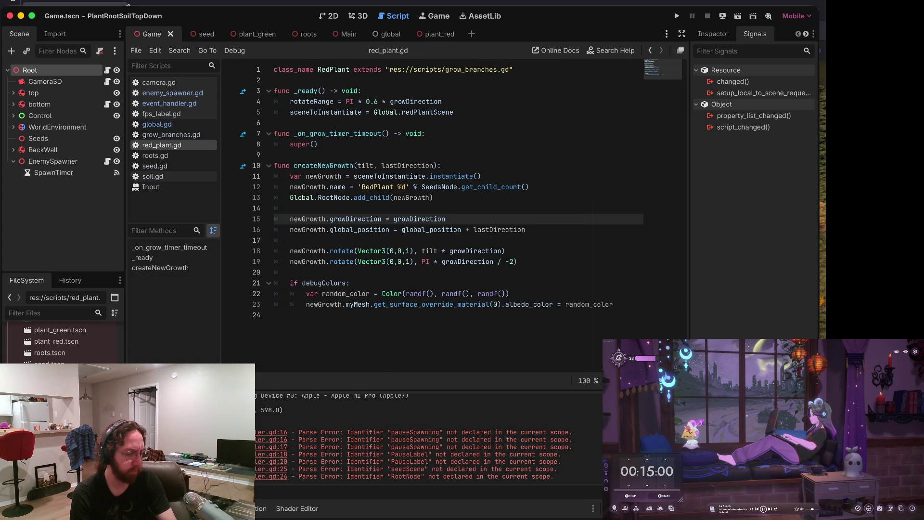
key("alt+Left")
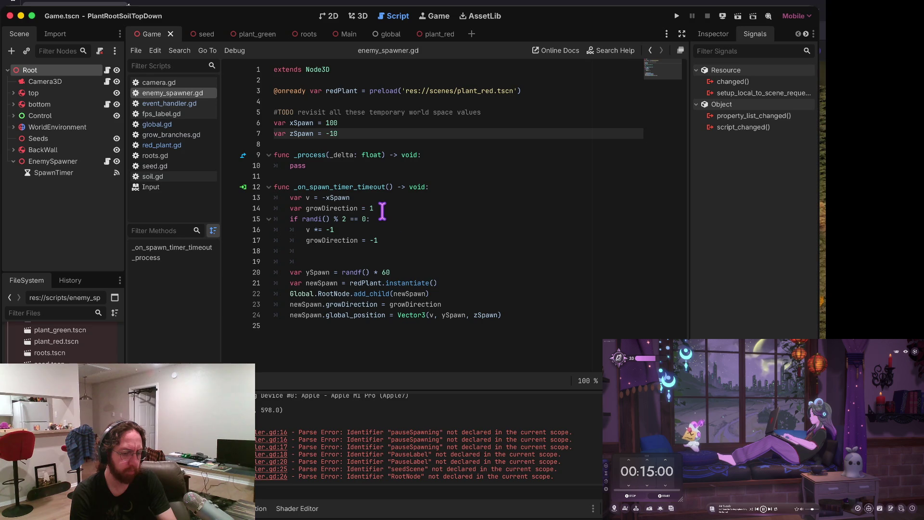
key("BackSpace")
key("BackSpace")
key("BackSpace")
type("0")
key("super+b")
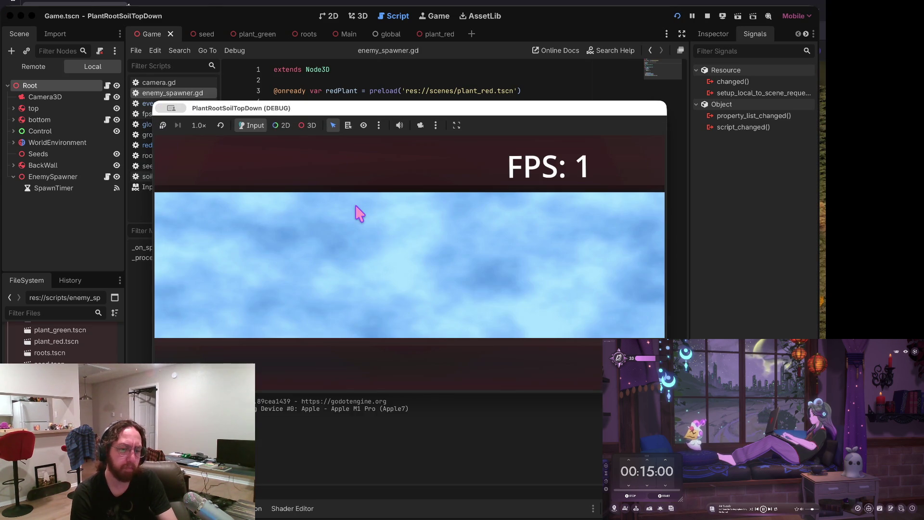
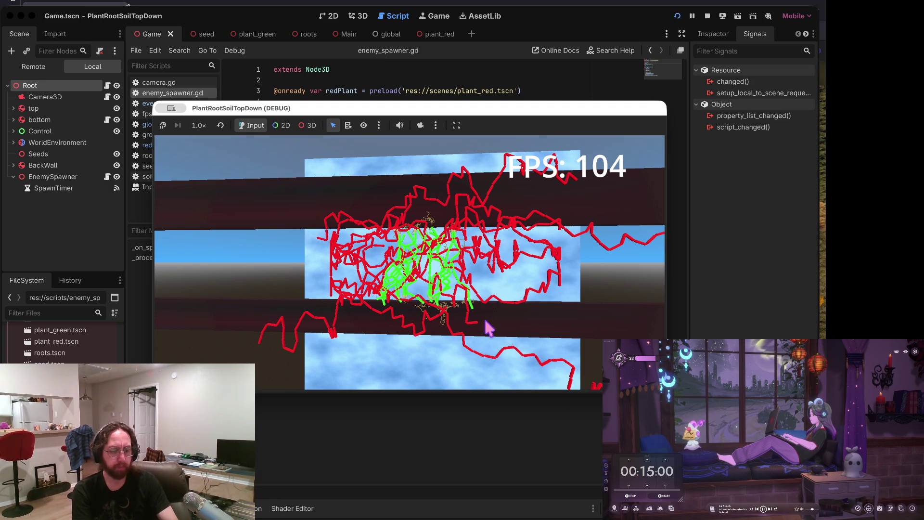
Step: Stop the running vine test, leaving enemy_spawner.gd open in the script editor
scroll(488, 328, "down", 3)
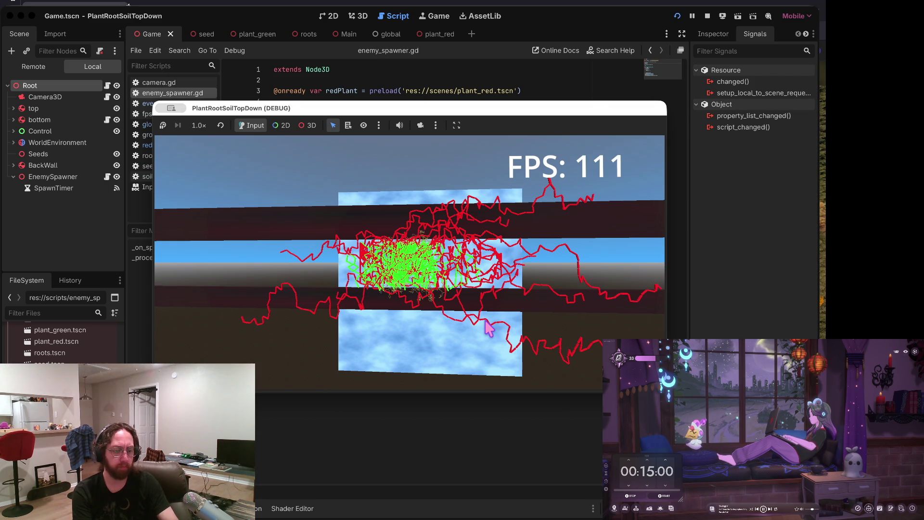
left_click(708, 17)
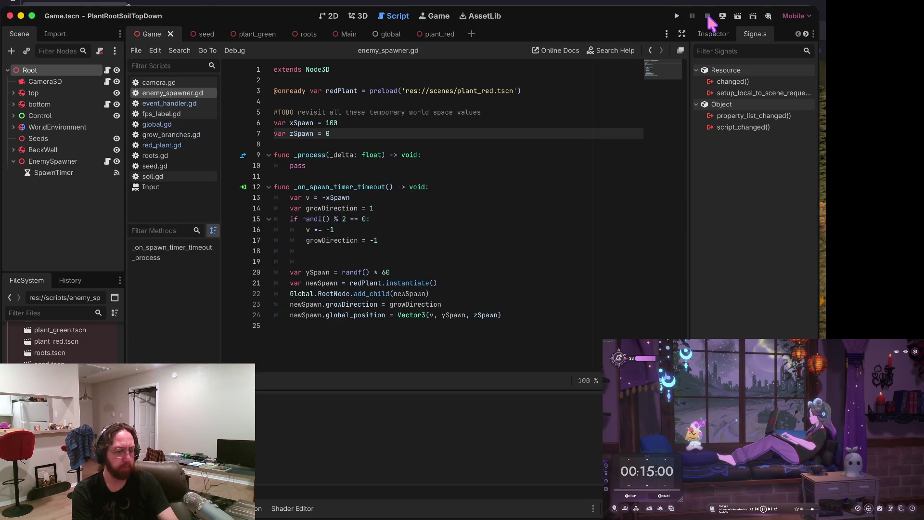
Step: Select EnemySpawner, then browse plant_red's Area3D signals such as body_entered and area_entered
left_click(428, 144)
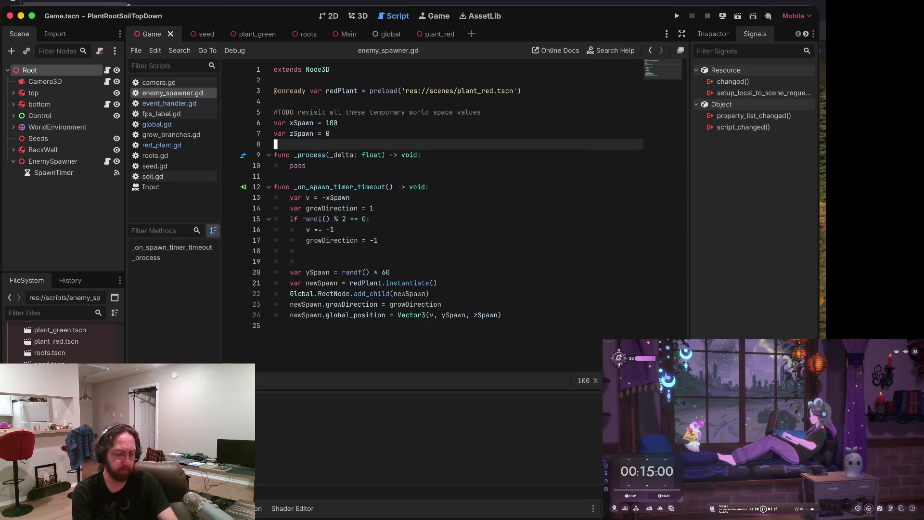
scroll(259, 424, "up", 5)
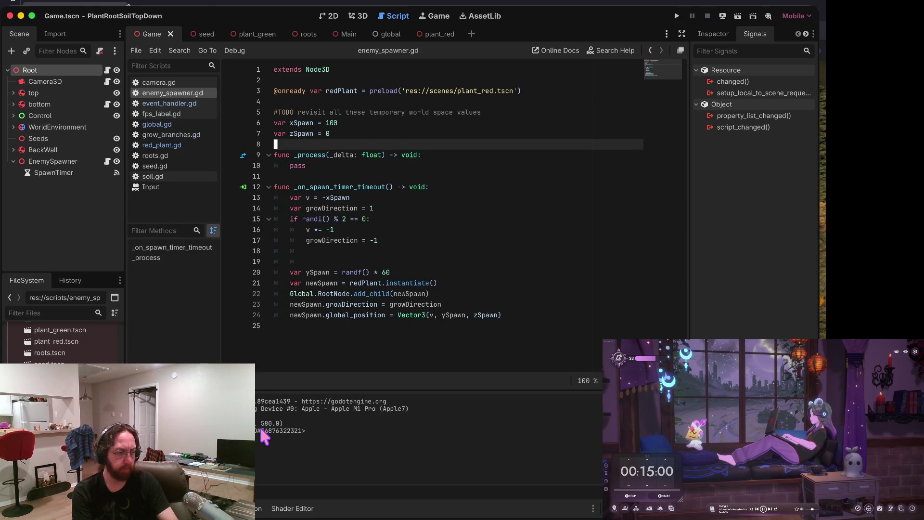
left_click(50, 162)
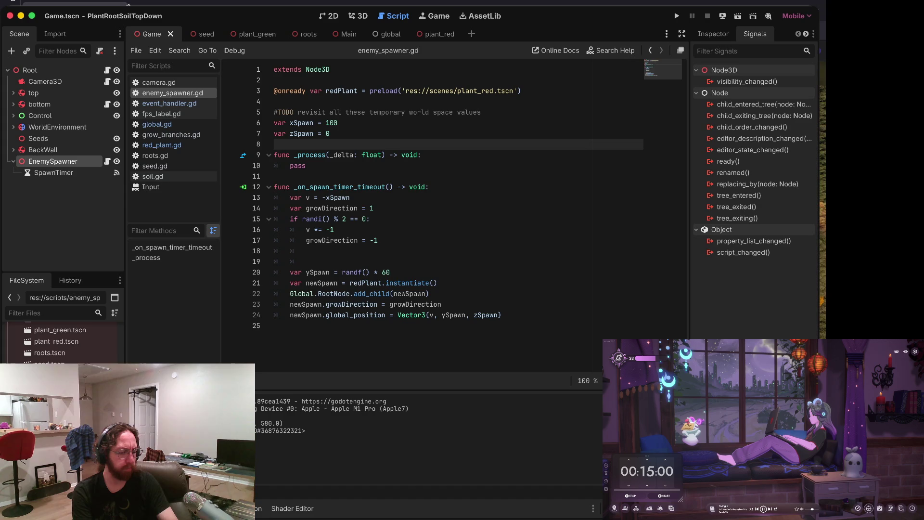
scroll(62, 342, "down", 1)
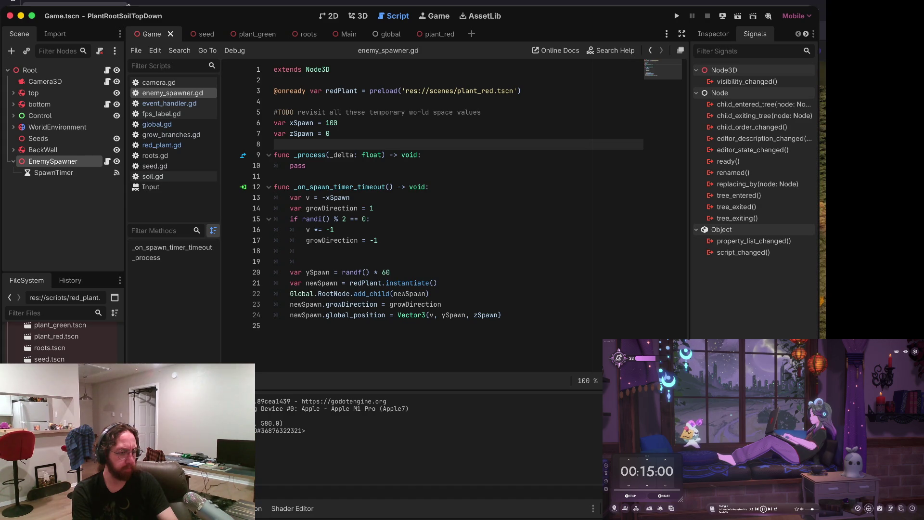
scroll(60, 342, "up", 10)
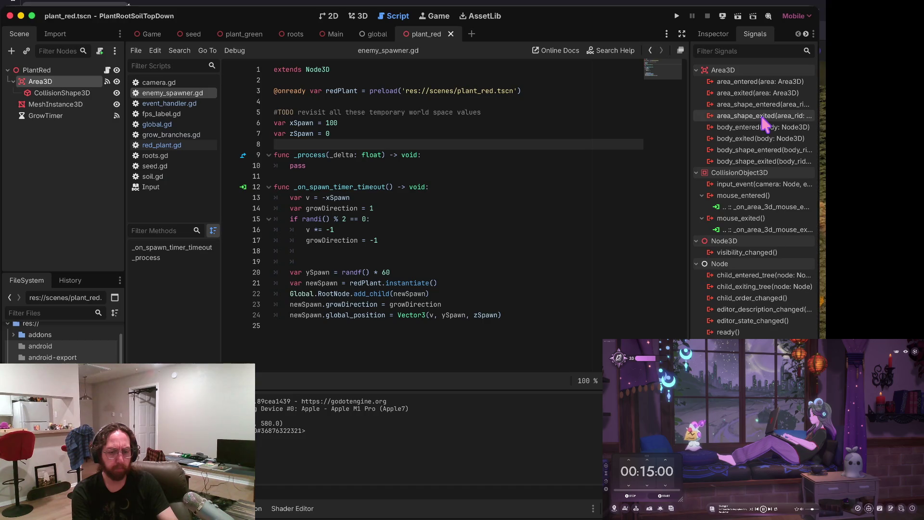
mouse_move(764, 85)
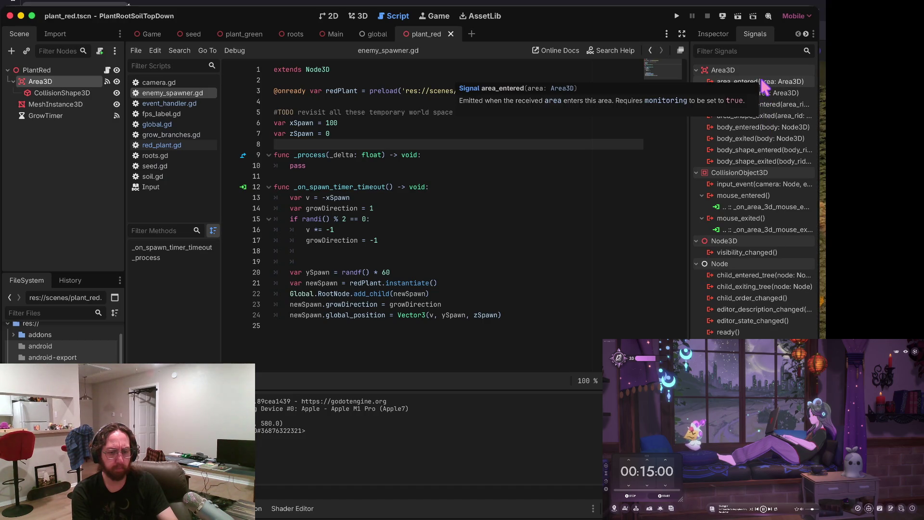
mouse_move(764, 127)
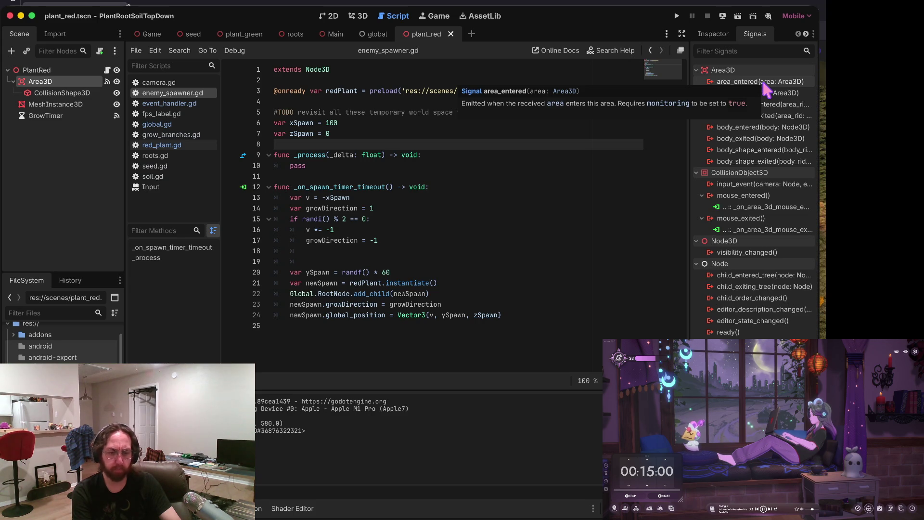
Step: Inspect the Area3D's properties, then run a quick game test and stop it
left_click(715, 30)
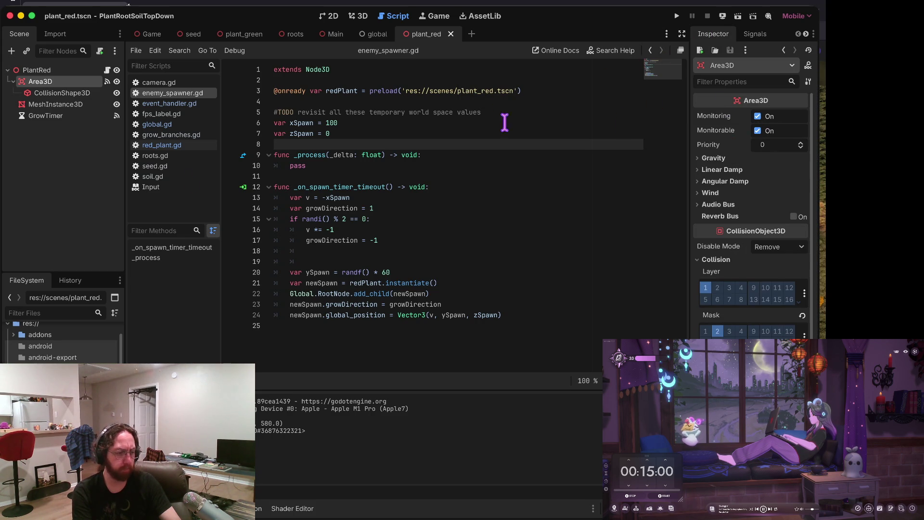
key("super+b")
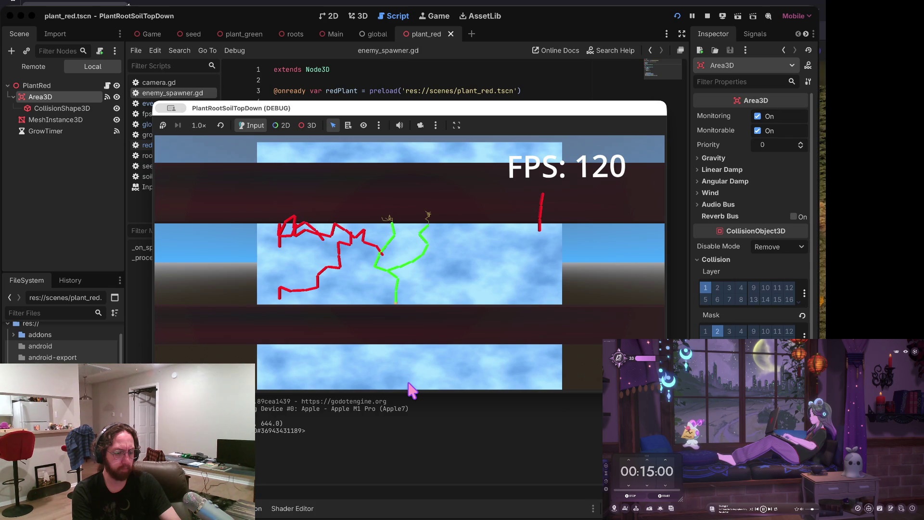
left_click(707, 17)
Step: Enable collision bit 2 on the red and green vines' Area3D, then save and run
left_click(718, 288)
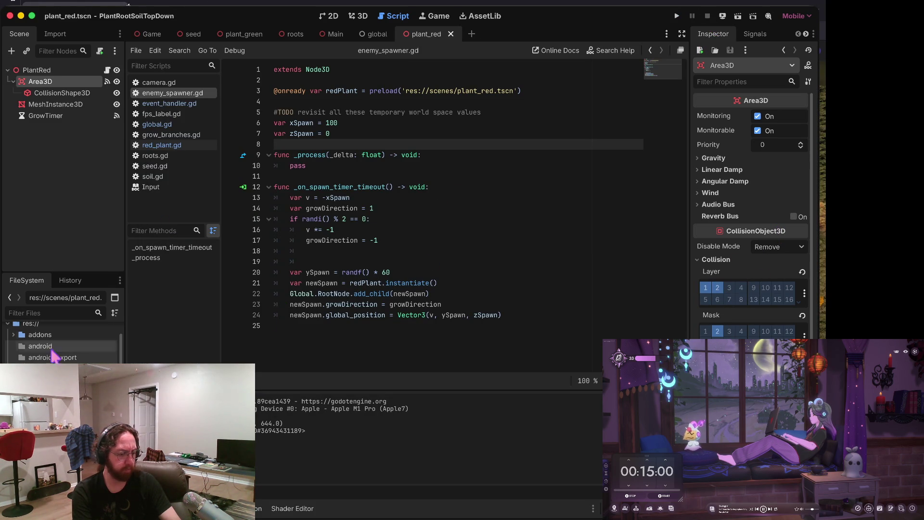
left_click(244, 34)
left_click(717, 331)
key("super+b")
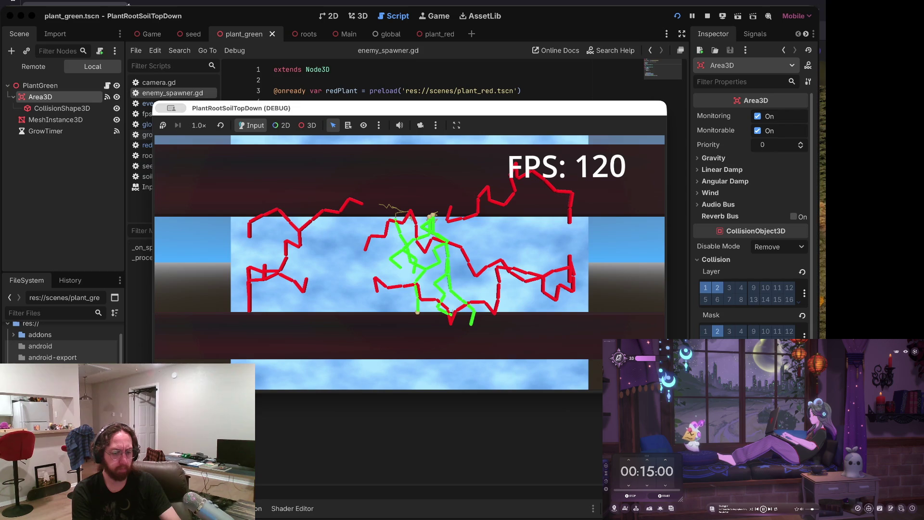
Step: Remove collision layer 2 from plant_green's Area3D and change plant_red's mask bit 2
left_click(708, 17)
left_click(476, 174)
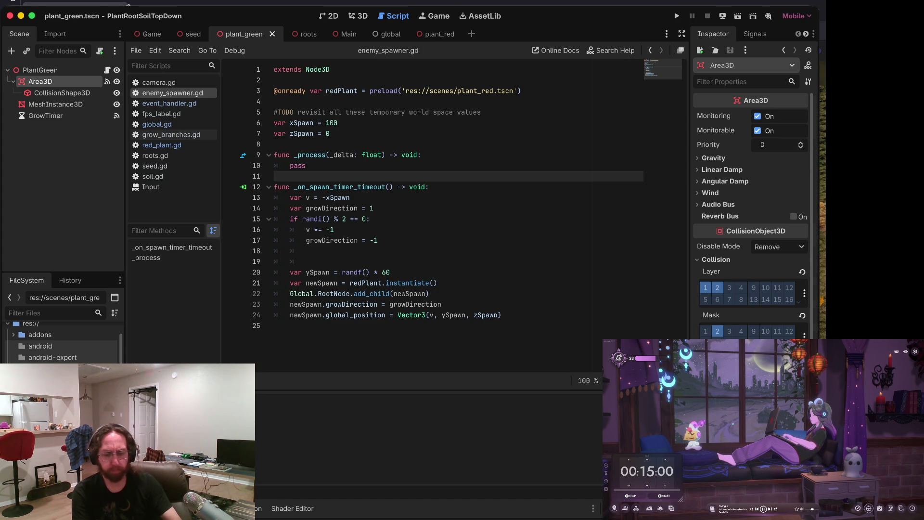
left_click(718, 288)
key("ctrl+Tab")
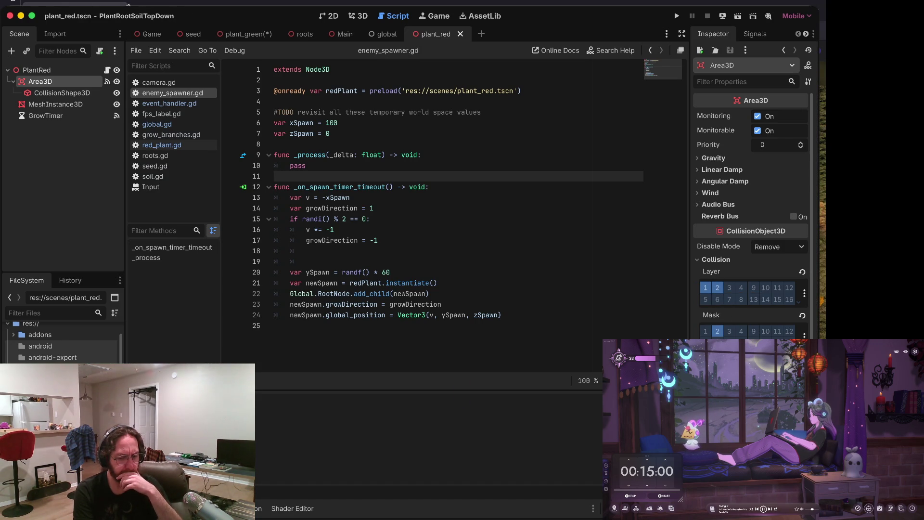
left_click(717, 331)
Step: Save, run the game, plant a seed in the field, then stop the test
key("super+b")
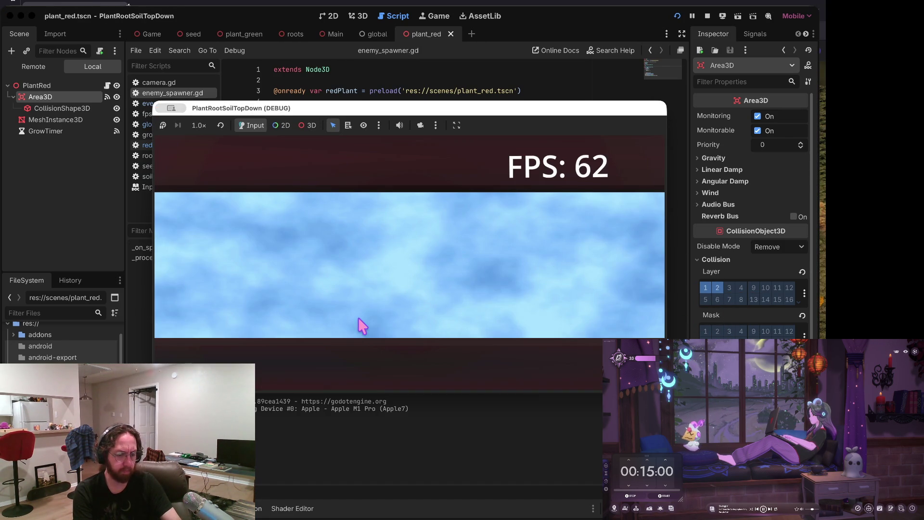
left_click(359, 318)
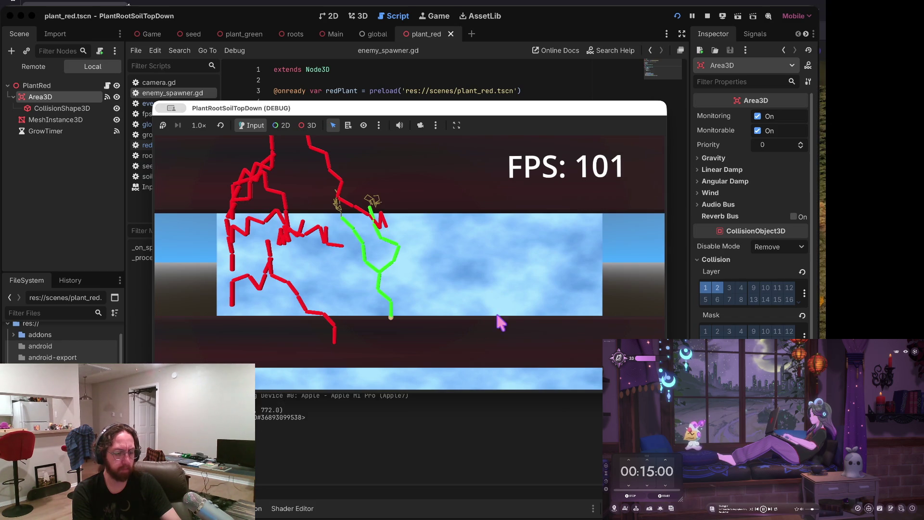
left_click(707, 16)
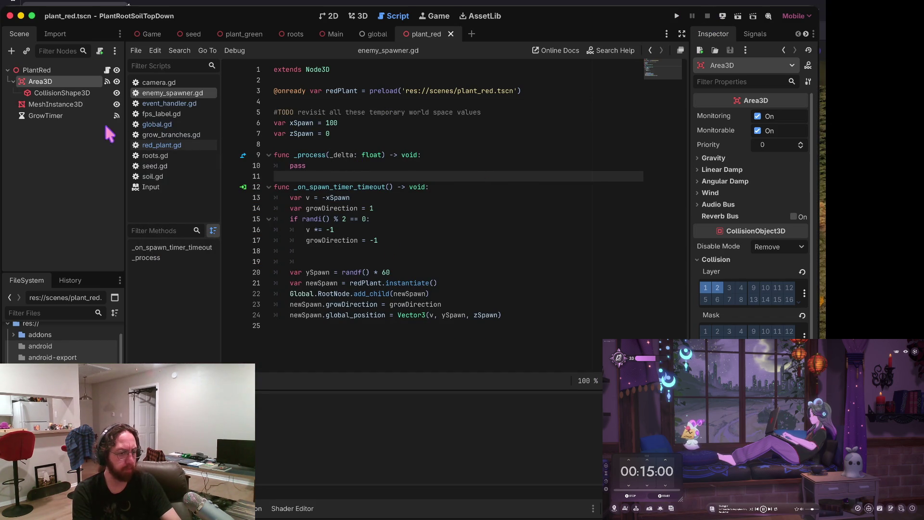
Step: Review event_handler.gd, red_plant.gd and the red vine Area3D's signals, then switch to plant_green
left_click(170, 104)
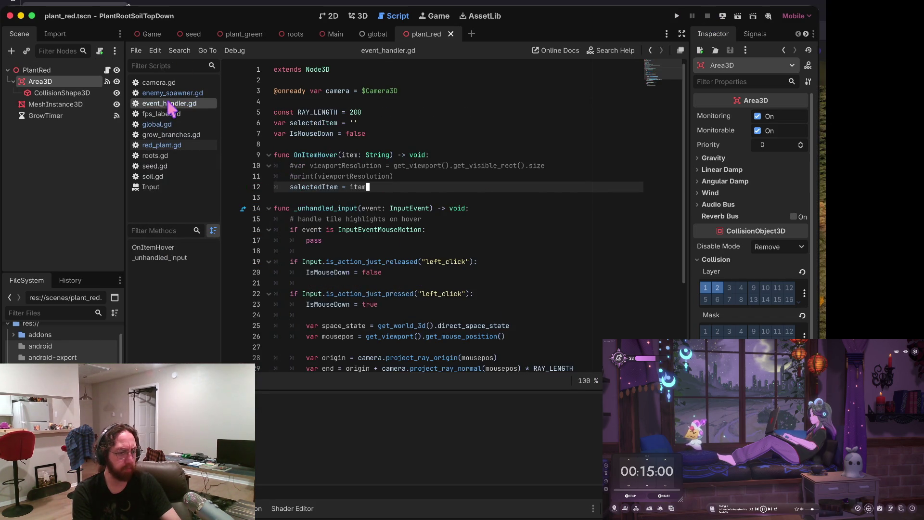
left_click(162, 146)
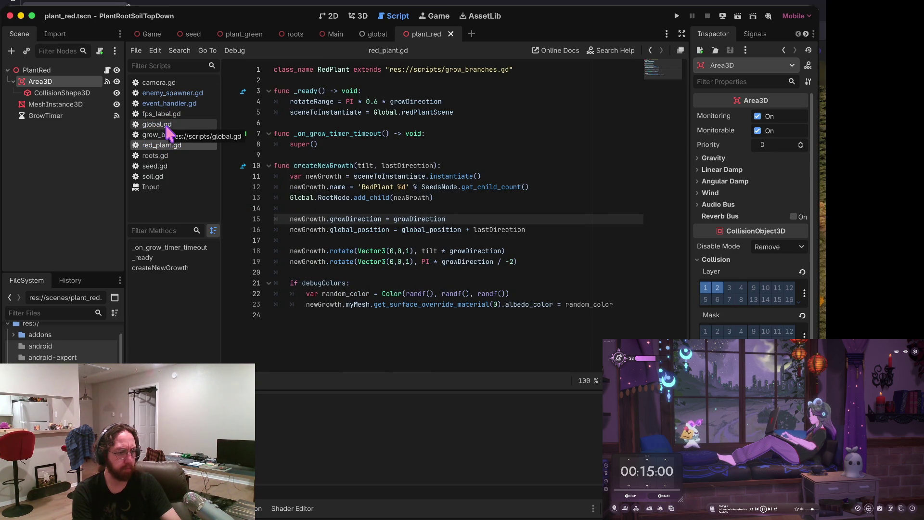
left_click(63, 67)
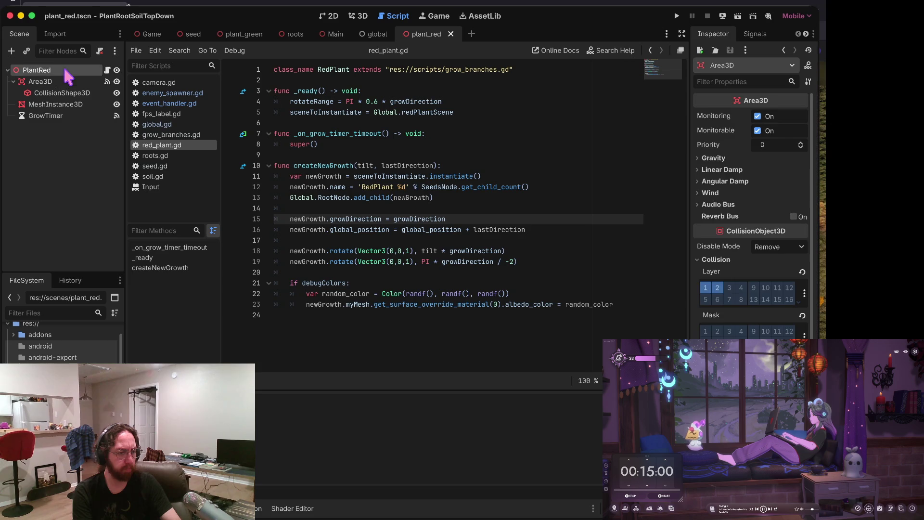
left_click(95, 83)
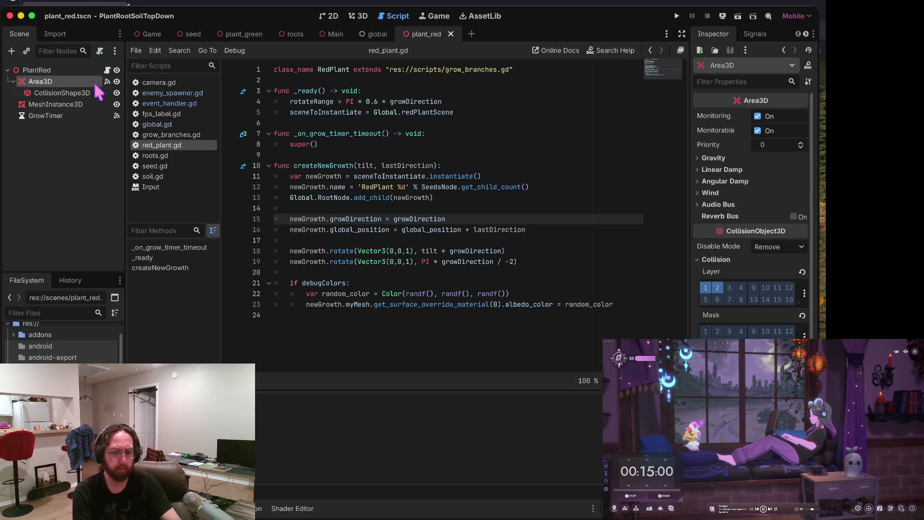
left_click(752, 35)
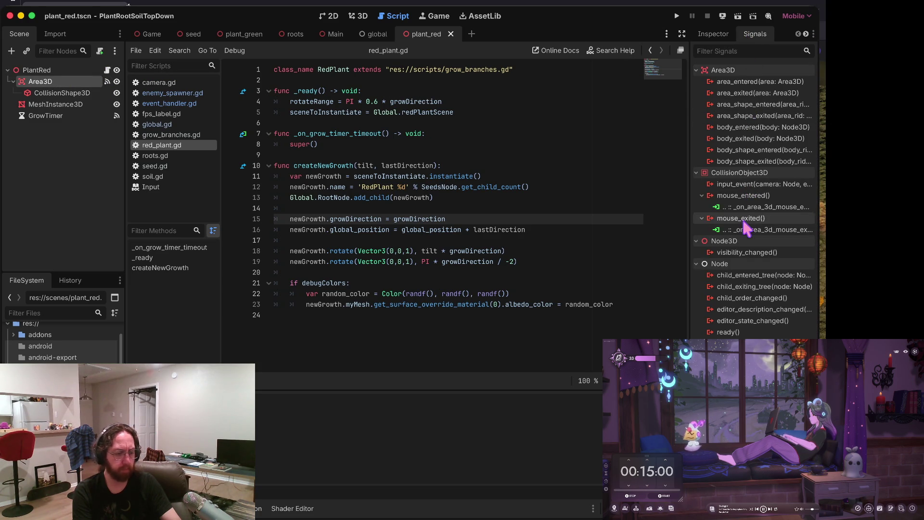
left_click(239, 34)
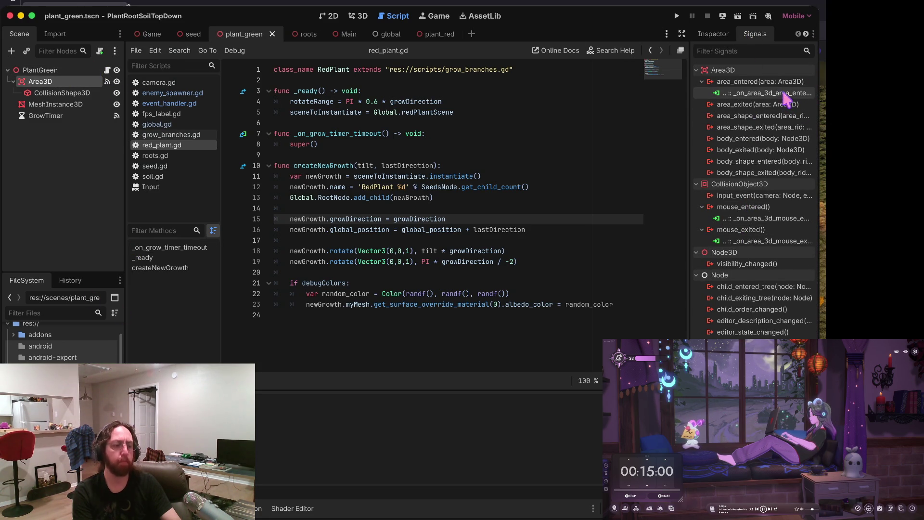
Step: Delete the _on_area_3d_area_entered function from grow_branches.gd
left_click(178, 136)
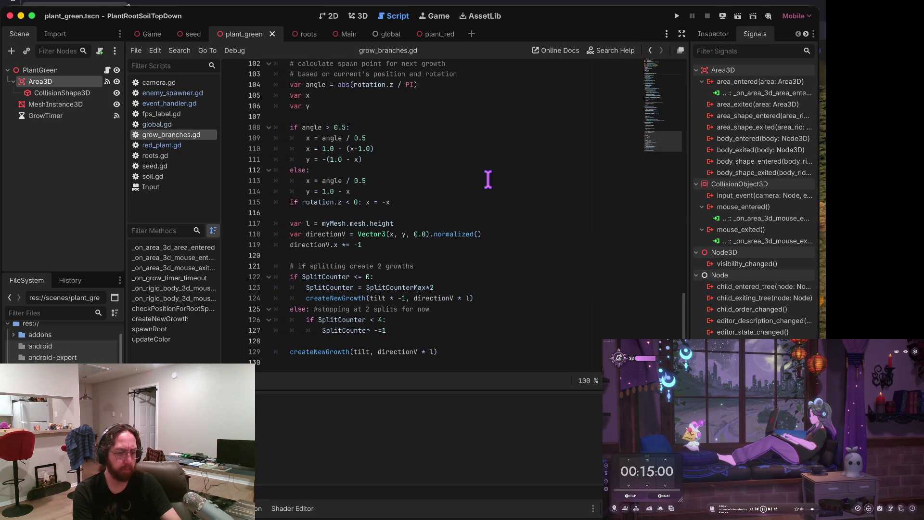
scroll(488, 180, "up", 15)
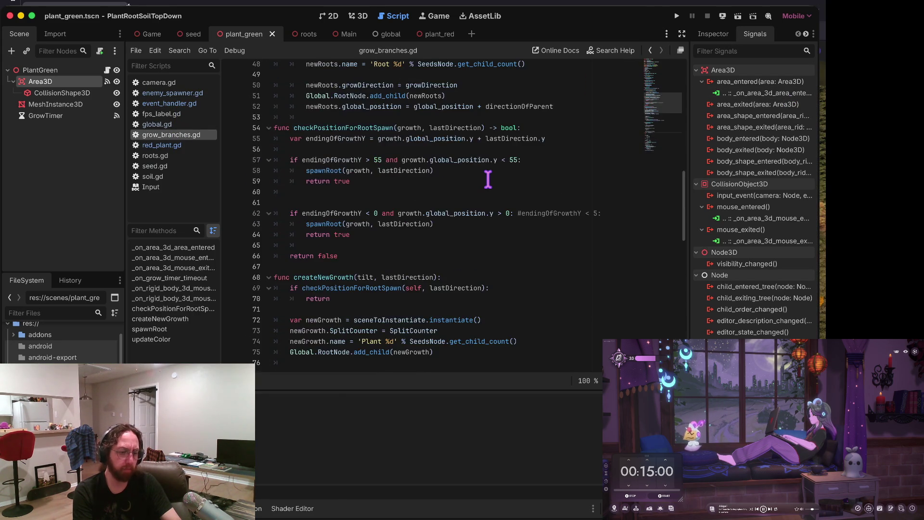
scroll(487, 175, "up", 15)
scroll(409, 250, "down", 2)
left_click(394, 214)
key("shift+Down")
key("shift+Down")
key("shift+Down")
key("Up")
key("Up")
key("Up")
key("Up")
key("shift+Down")
key("shift+Down")
key("shift+Down")
key("Delete")
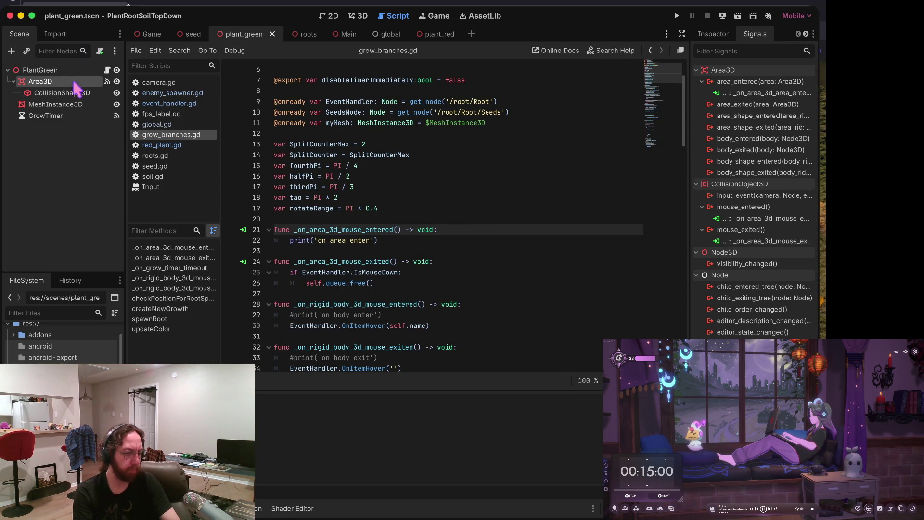
Step: Disconnect the green plant's area_entered signal and paste the handler into red_plant.gd
right_click(765, 93)
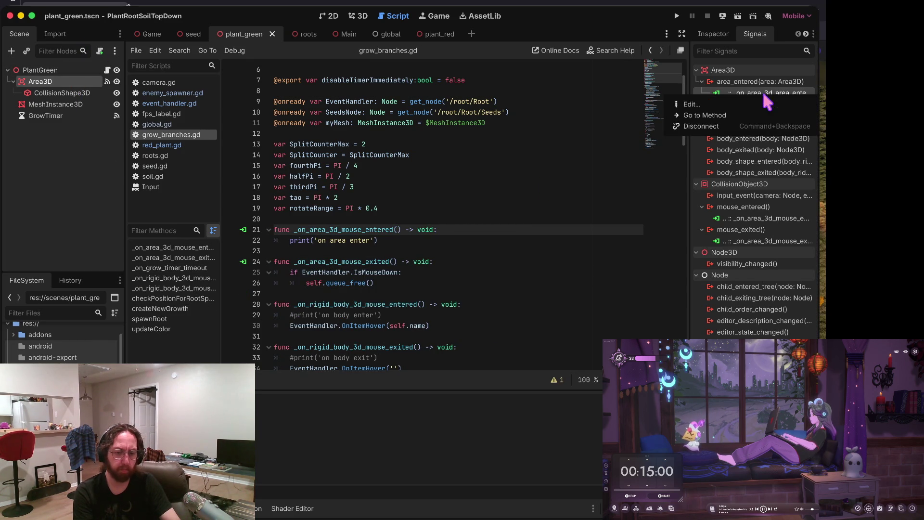
left_click(726, 127)
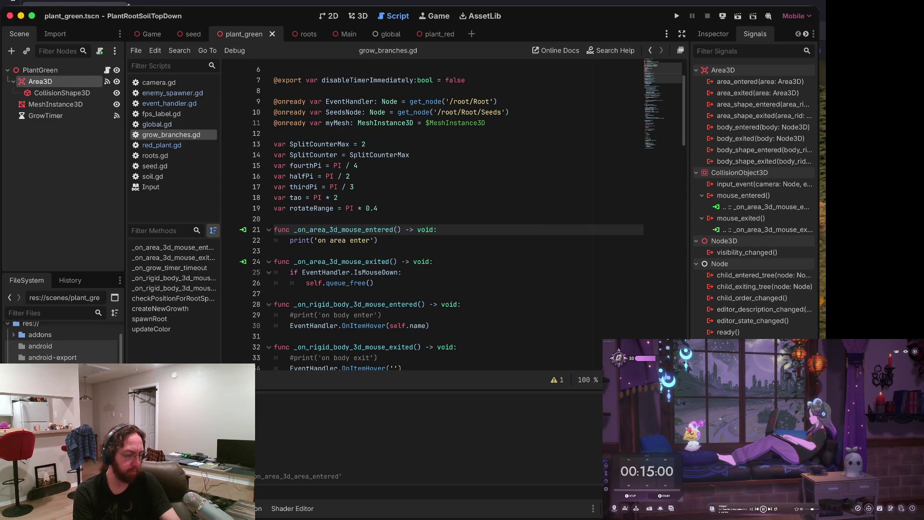
double_click(67, 414)
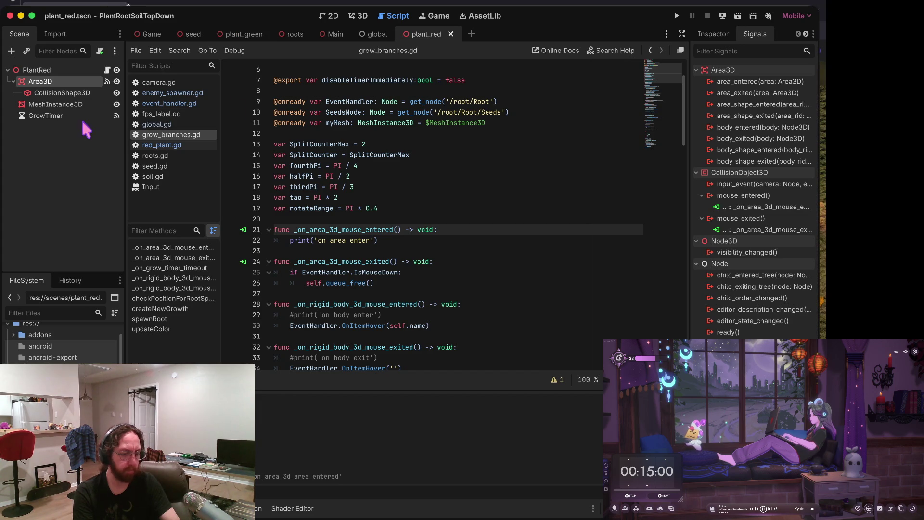
left_click(107, 70)
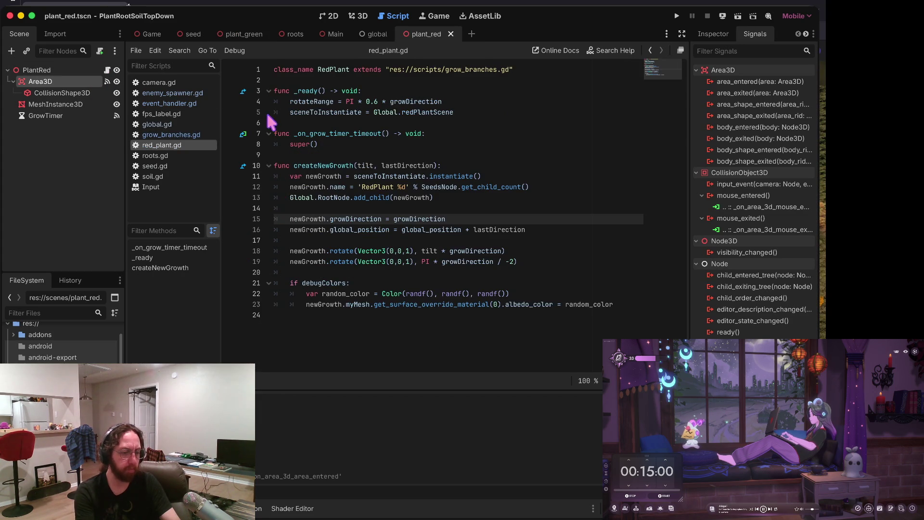
left_click(290, 123)
key("ctrl+v")
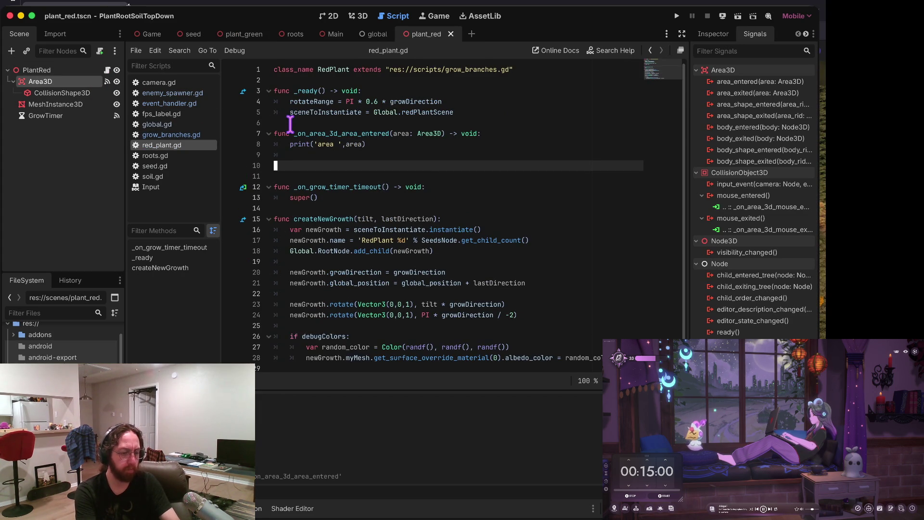
key("Delete")
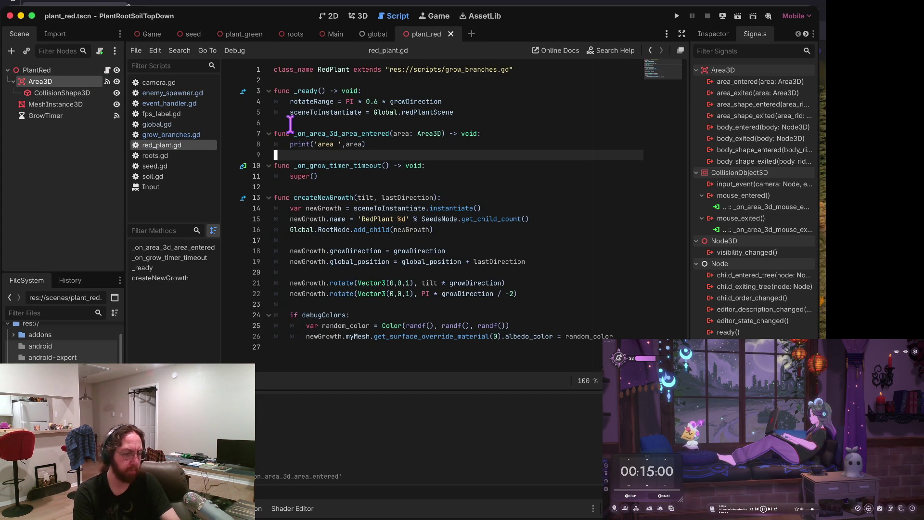
Step: Connect the red plant Area3D's area_entered signal to red_plant.gd
left_click(57, 71)
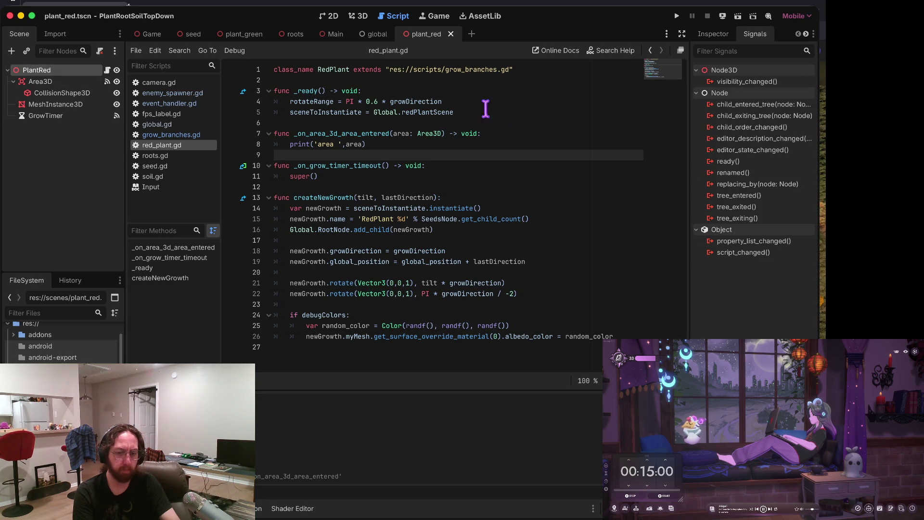
left_click(36, 83)
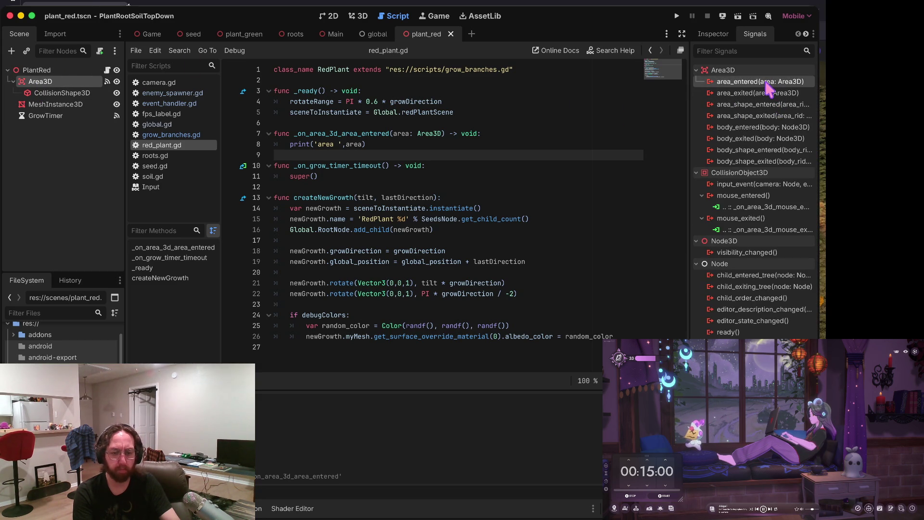
double_click(767, 81)
left_click(474, 361)
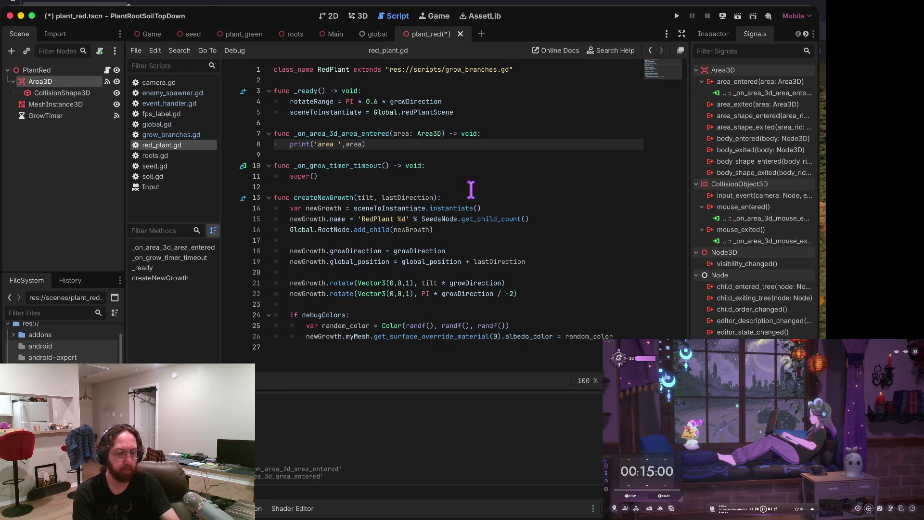
Step: Set red plant's mask and green plant's layer to bit 2, save, and test-run the game
left_click(722, 35)
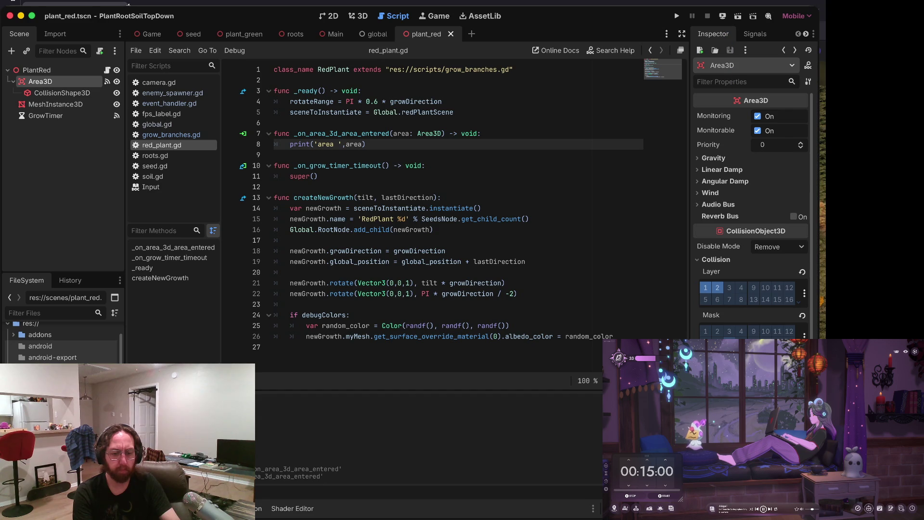
left_click(717, 288)
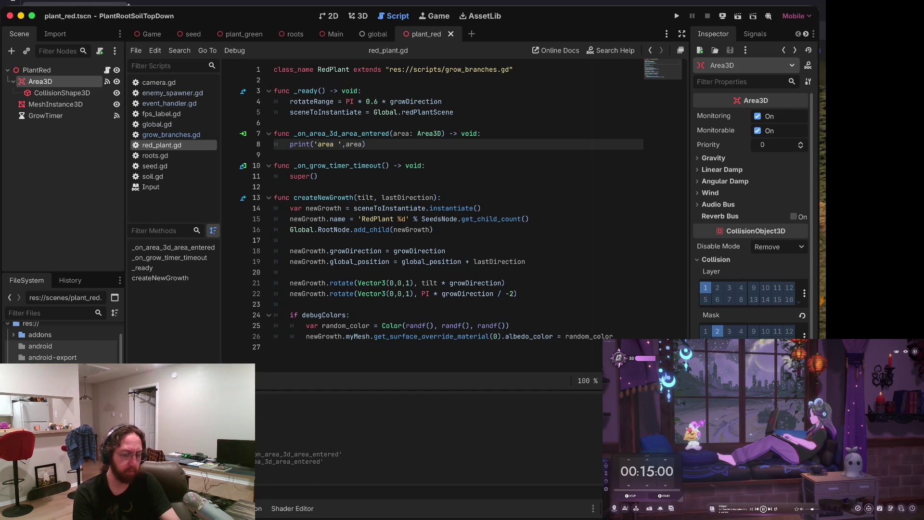
left_click(244, 34)
left_click(717, 288)
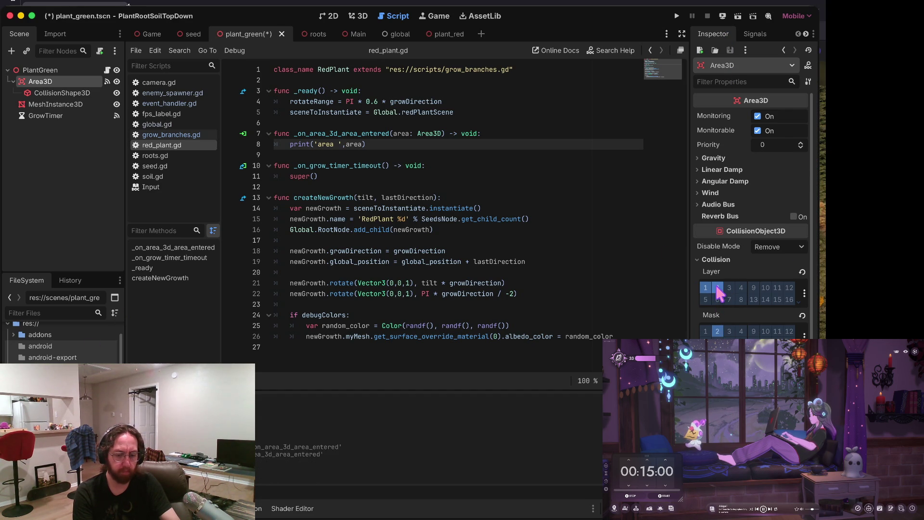
key("ctrl+s")
key("super+b")
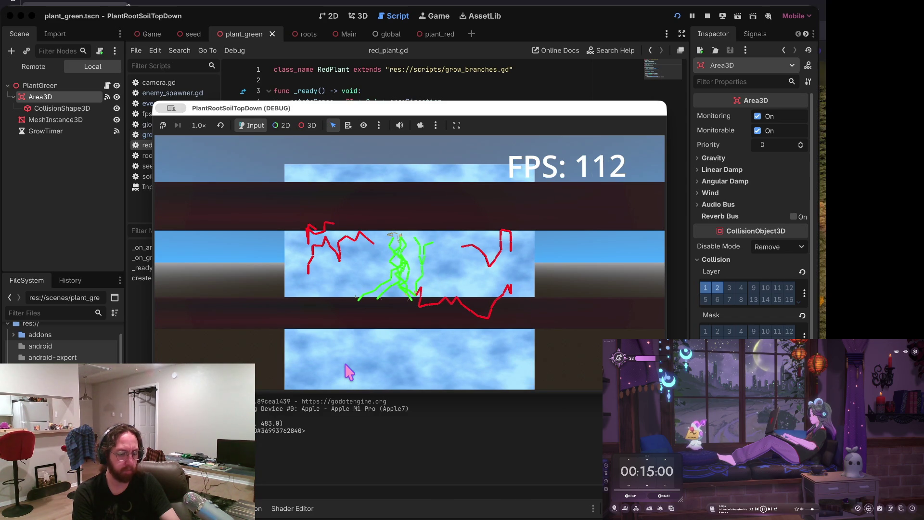
left_click(707, 16)
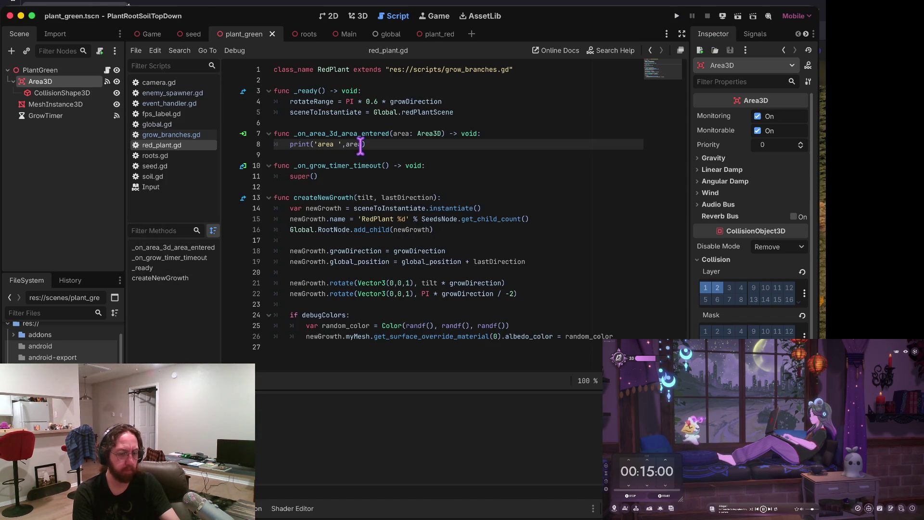
left_click(486, 134)
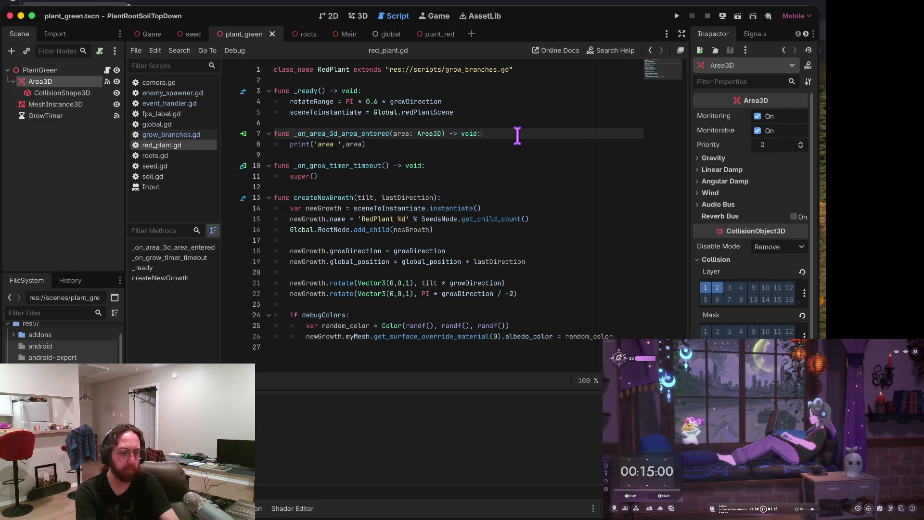
Step: Add a handler line reaching the touched area's parent MeshInstance3D via get_parent().get_node()
key("Return")
type("area.get")
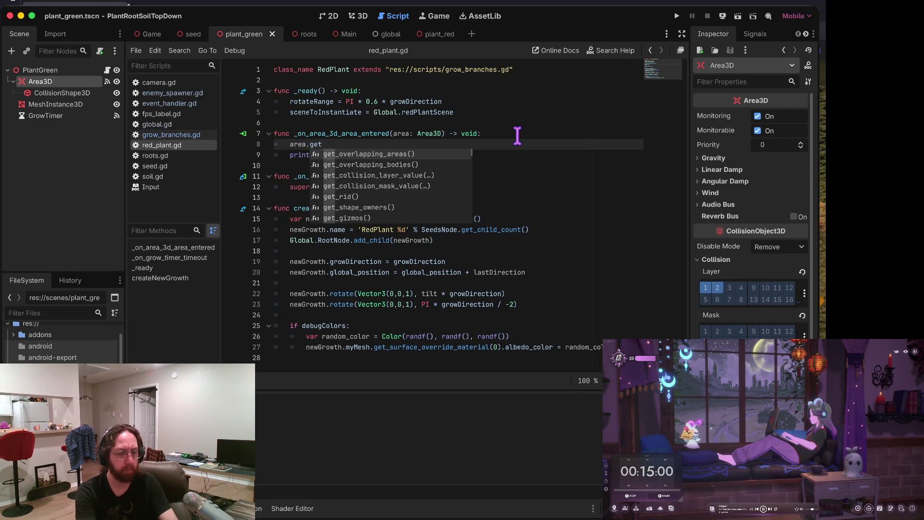
type("_parent")
key("Return")
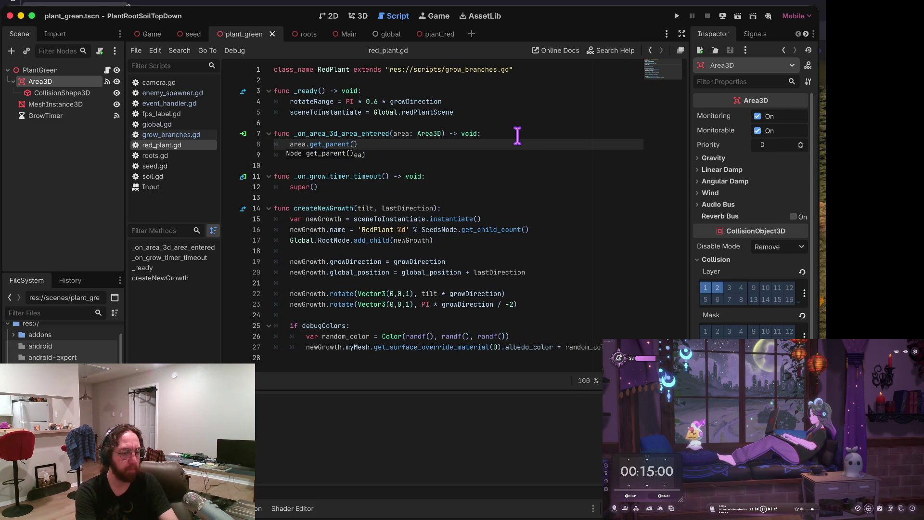
type(").get")
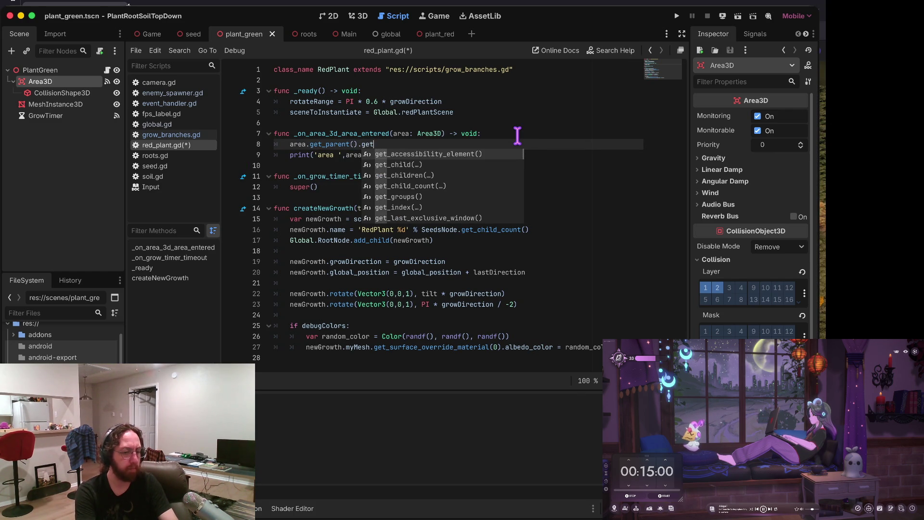
type("_node()")
key("Return")
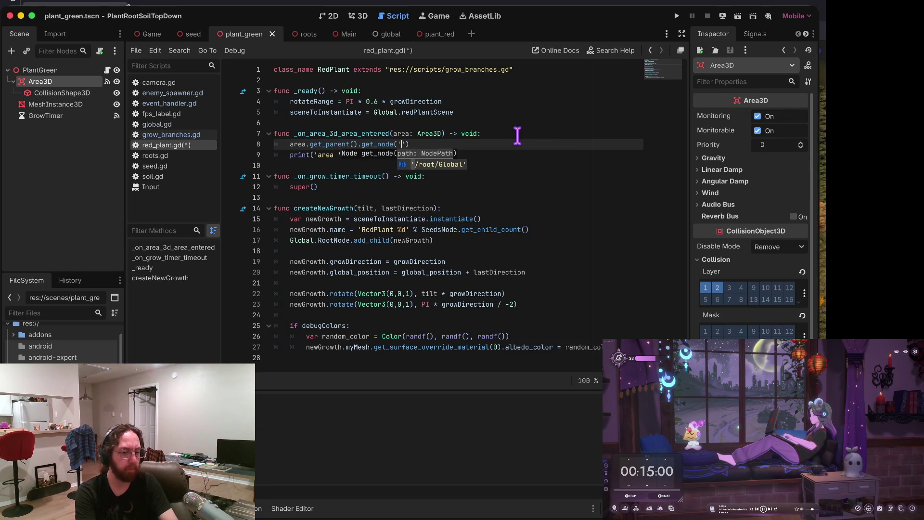
type("MeshInstance")
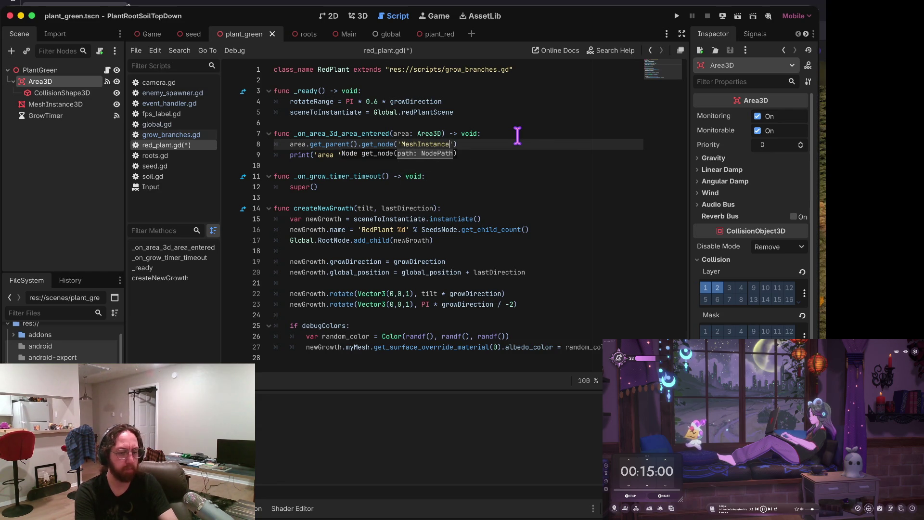
type(").get")
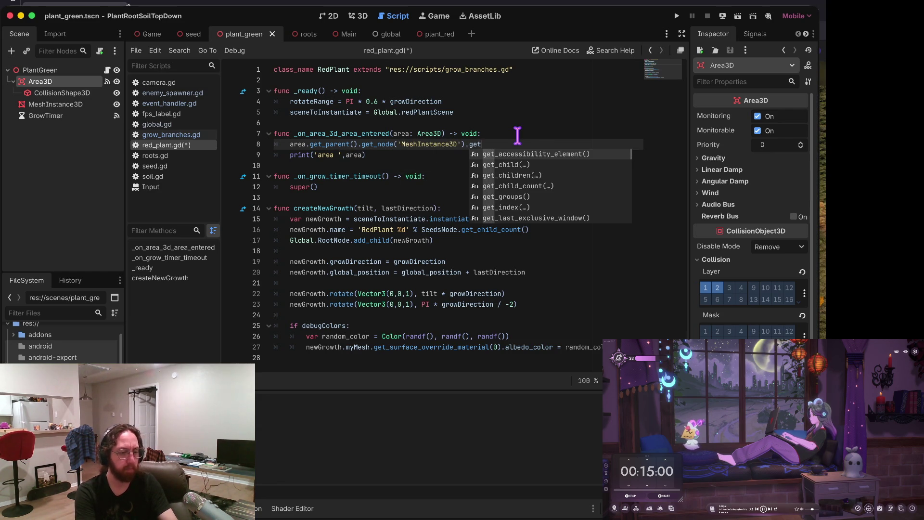
key("Escape")
Step: Set that mesh's surface material override albedo_color to 'afafaf' and run the game
left_click(46, 104)
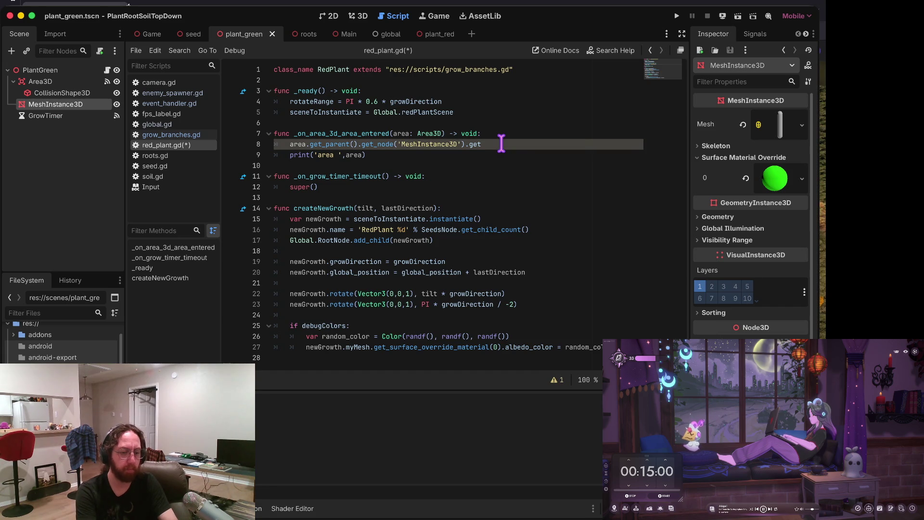
type("_surface_")
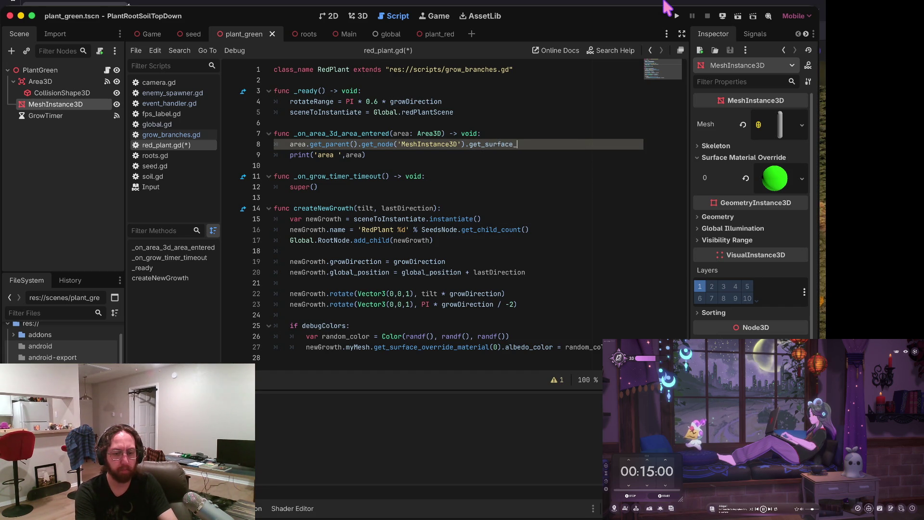
type("material_override(0).albe")
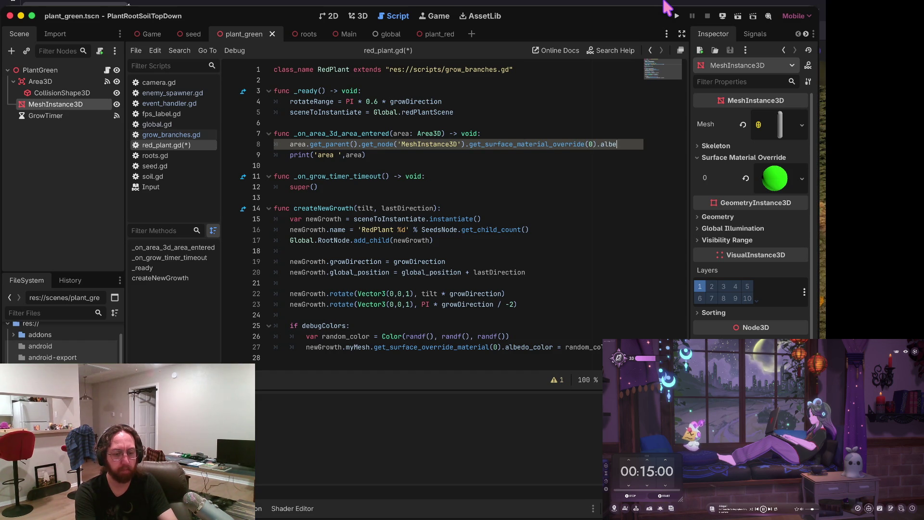
type("or = '")
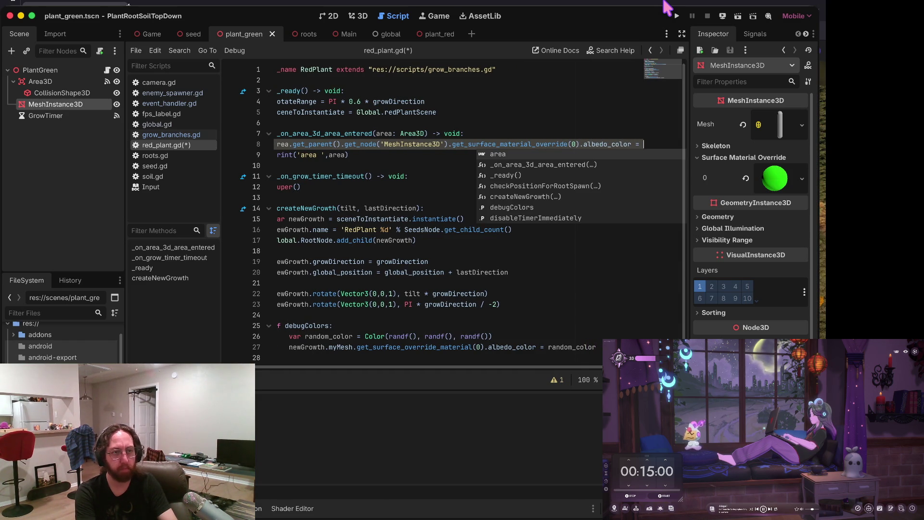
key("Escape")
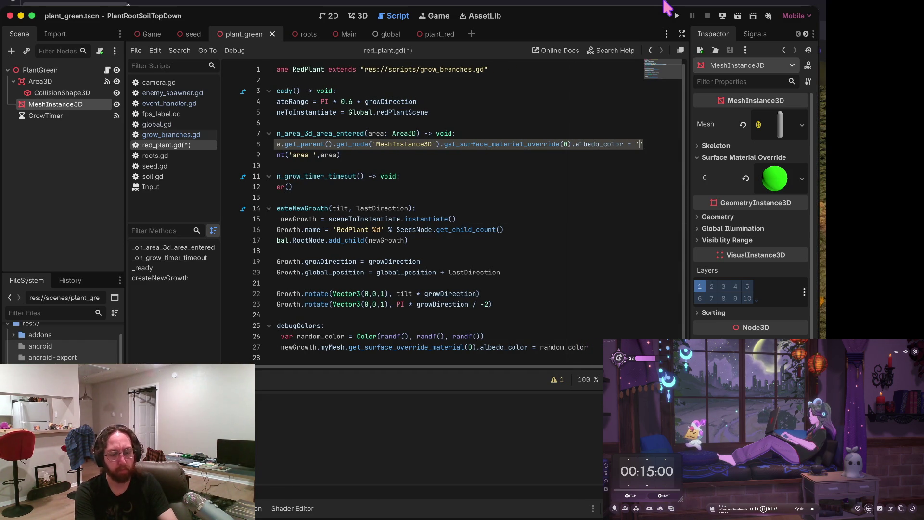
type("afafaf")
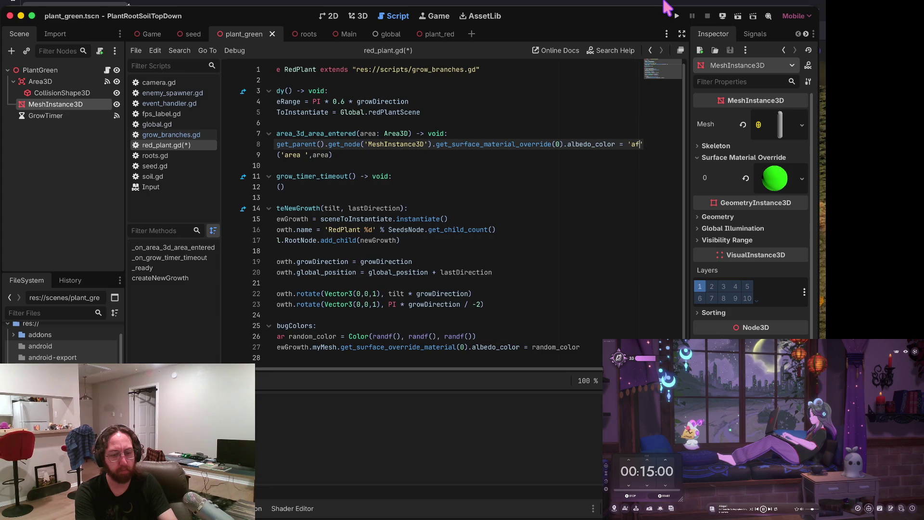
key("Home")
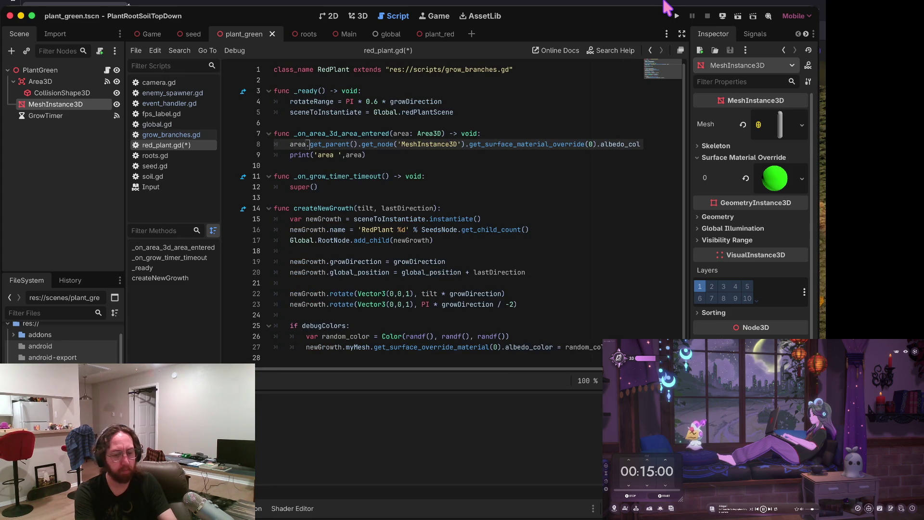
key("Right")
key("Right")
key("Right")
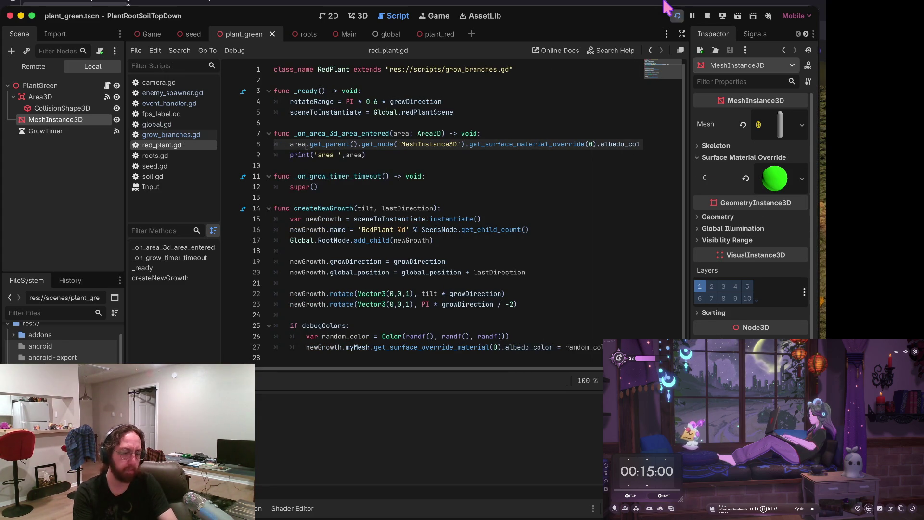
left_click(676, 16)
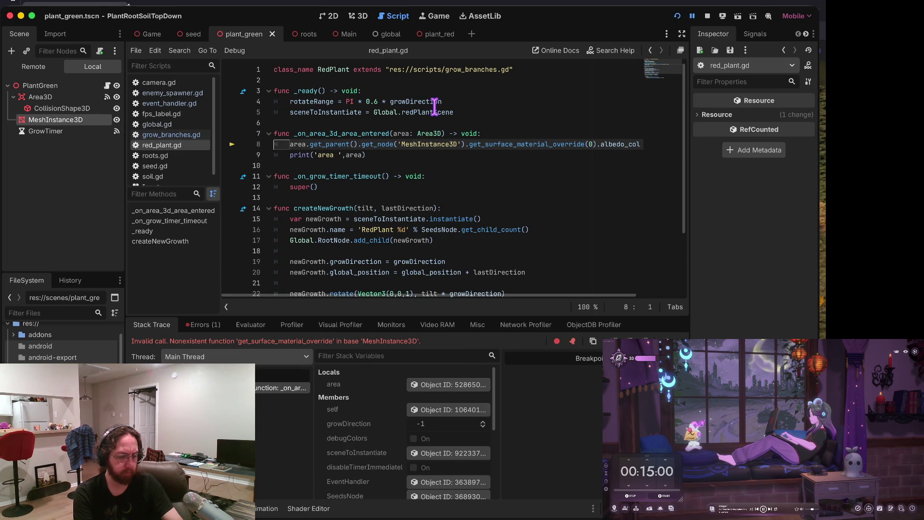
Step: Search all project files for get_surface, finding 4 matches in 2 files
mouse_move(409, 143)
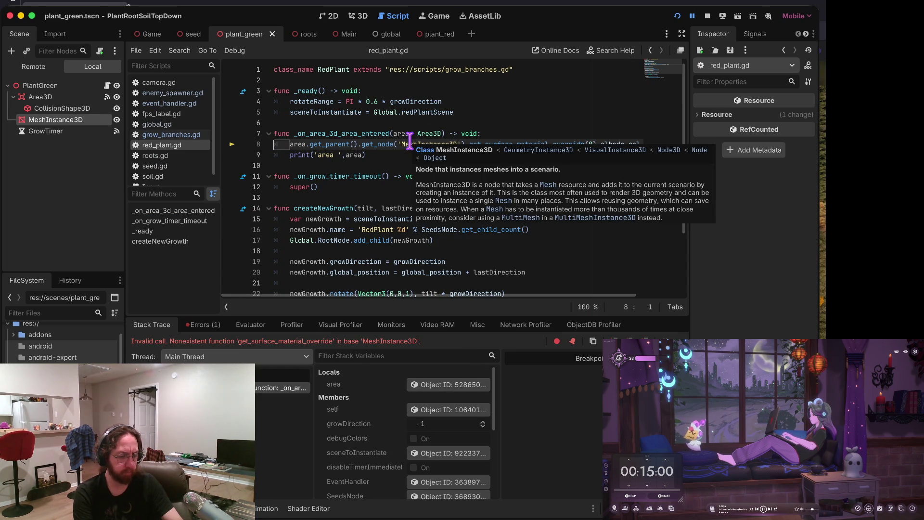
key("ctrl+shift+f")
type("g")
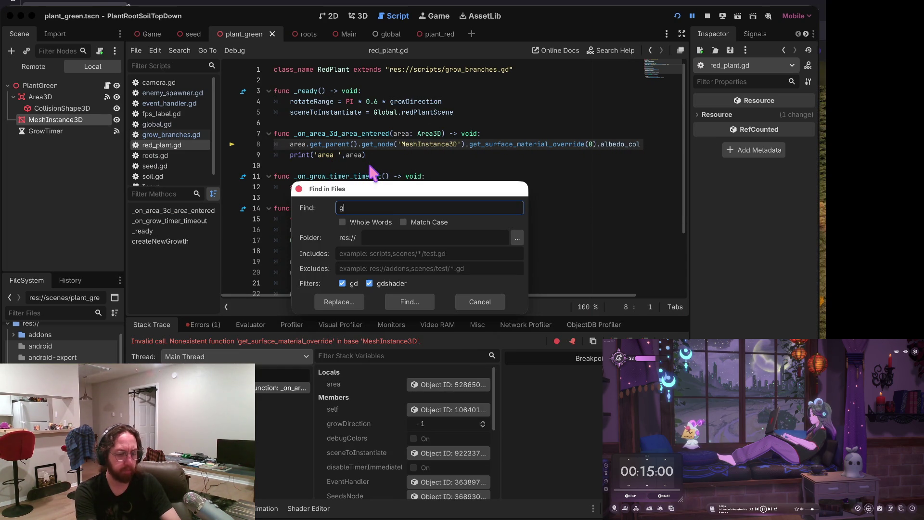
type("et_")
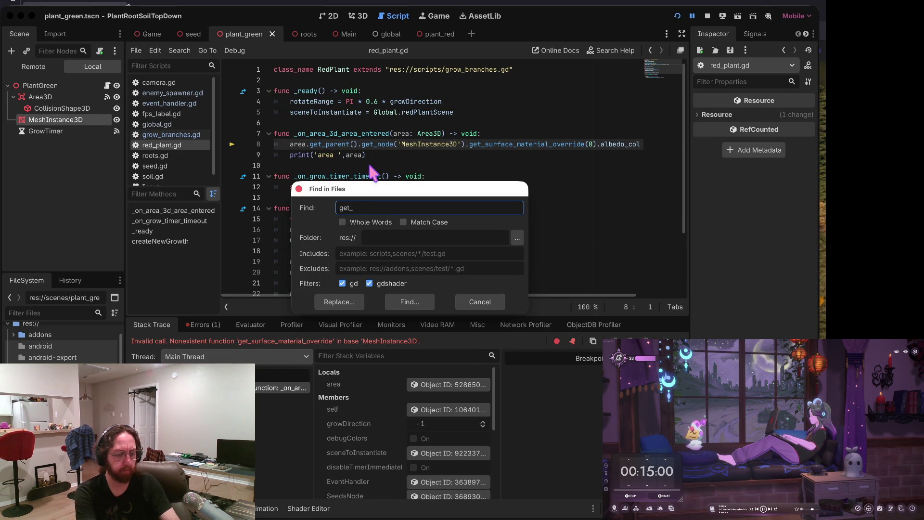
type("userce")
key("Return")
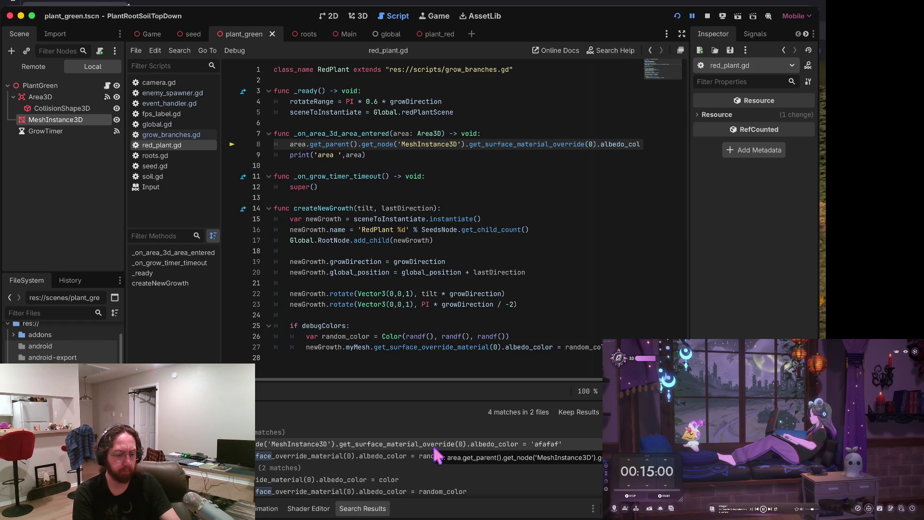
scroll(391, 461, "down", 1)
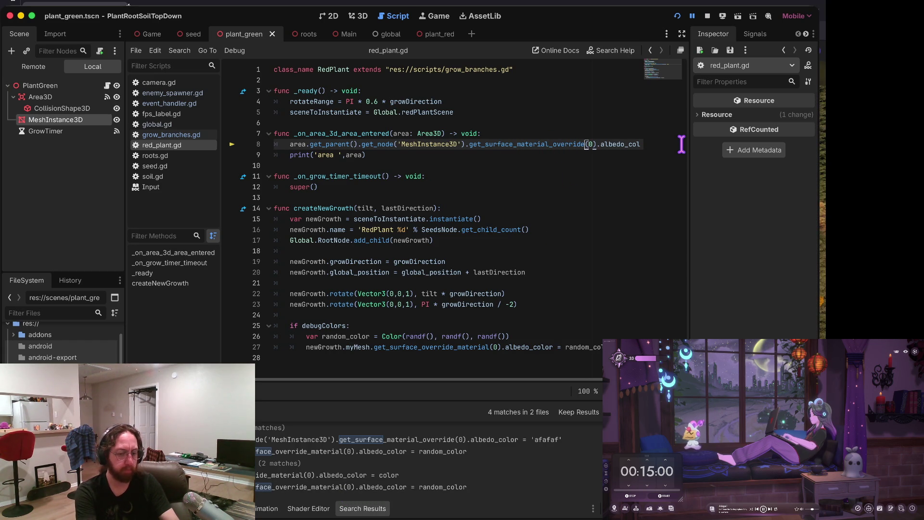
Step: Correct line 8's method name to get_surface_override_material and save the script
key("BackSpace")
key("BackSpace")
key("BackSpace")
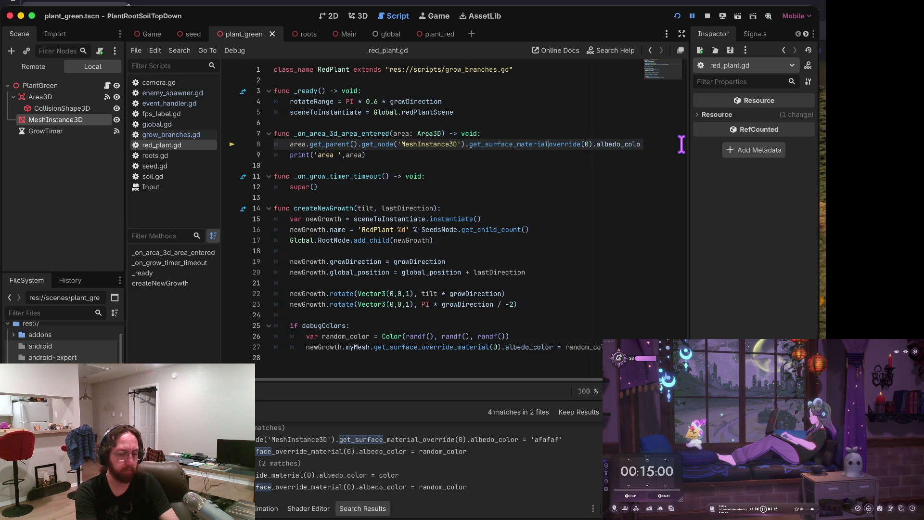
key("BackSpace")
key("BackSpace")
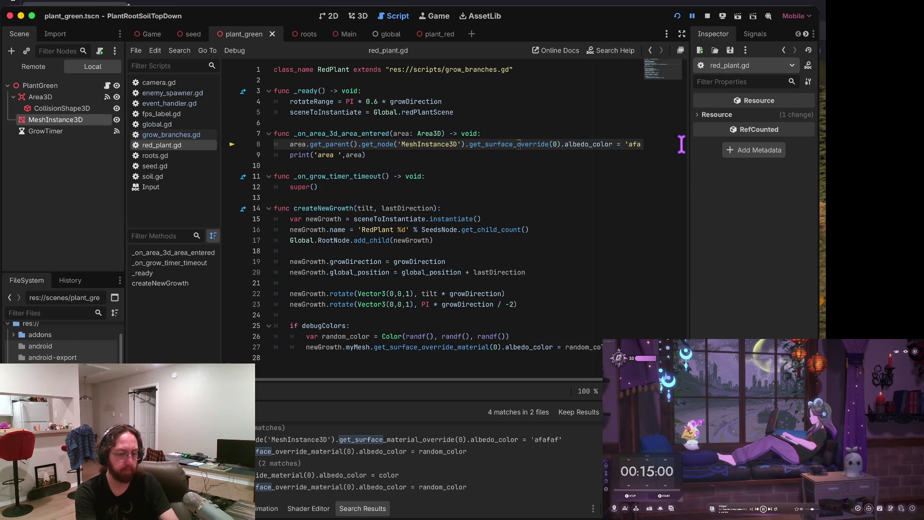
type("_material")
key("Home")
key("ctrl+s")
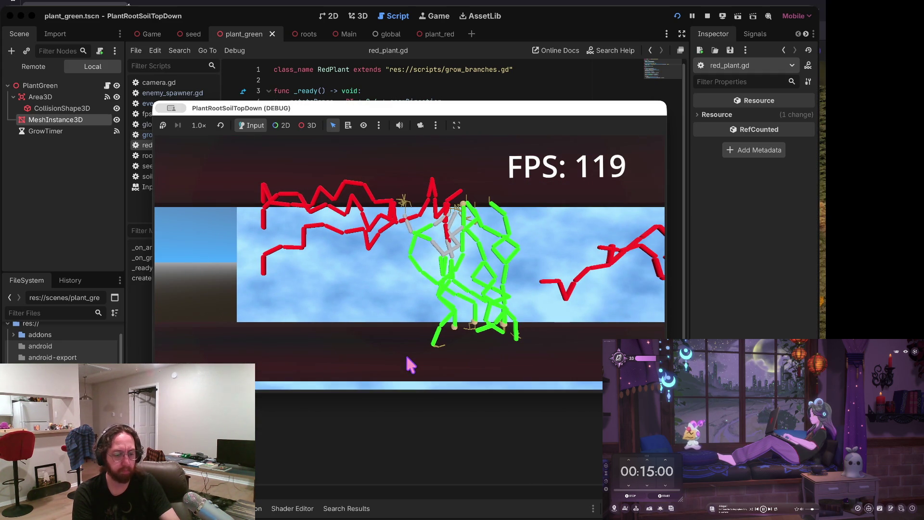
Step: Pull the game camera back to watch the vines turn grey, then stop the test
left_click(441, 264)
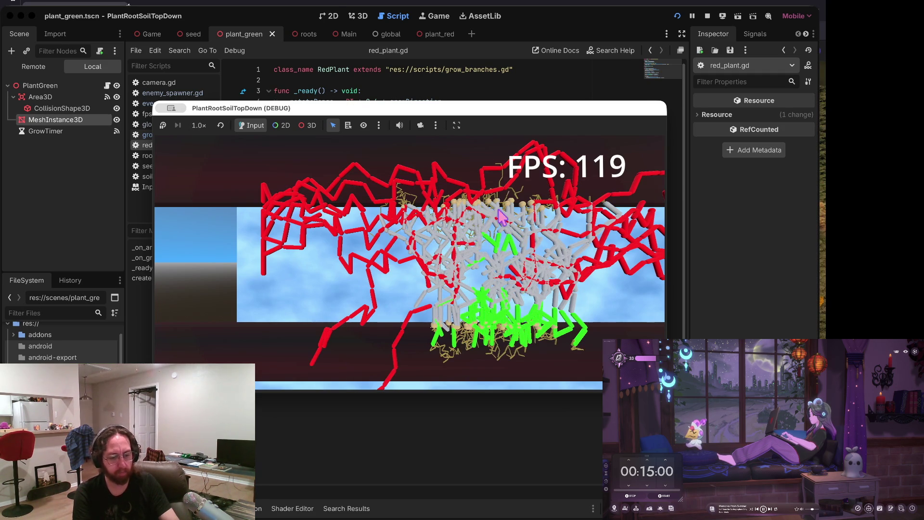
scroll(530, 294, "down", 3)
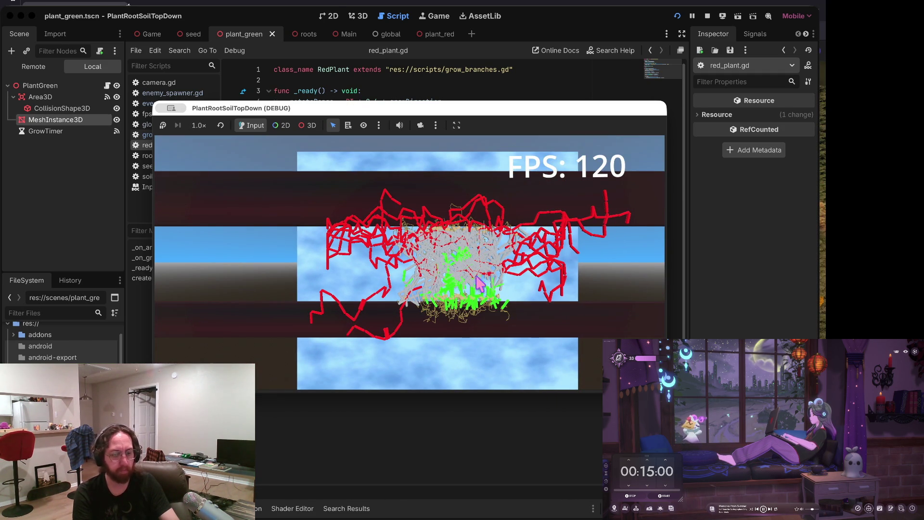
left_click(707, 16)
Step: Delete the print('area ', area) debug line from red_plant.gd's area-entered handler
left_click(432, 198)
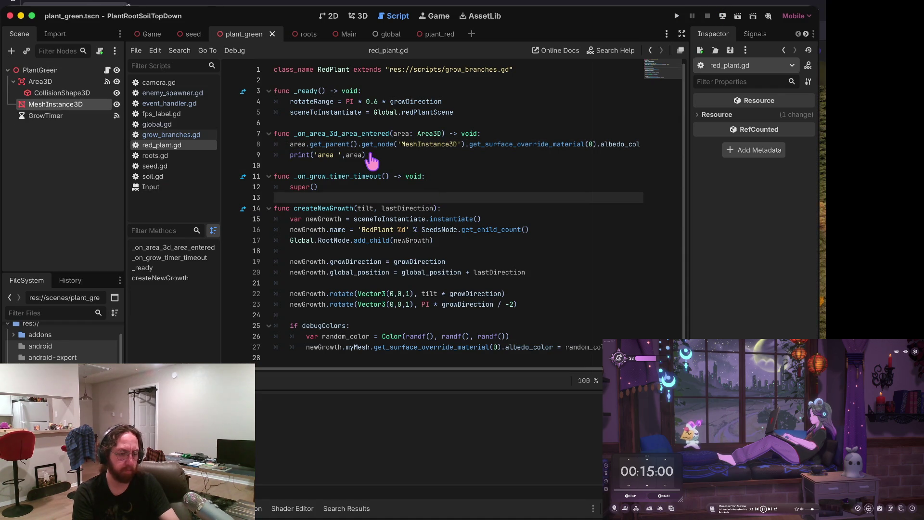
left_click(337, 155)
key("super+shift+k")
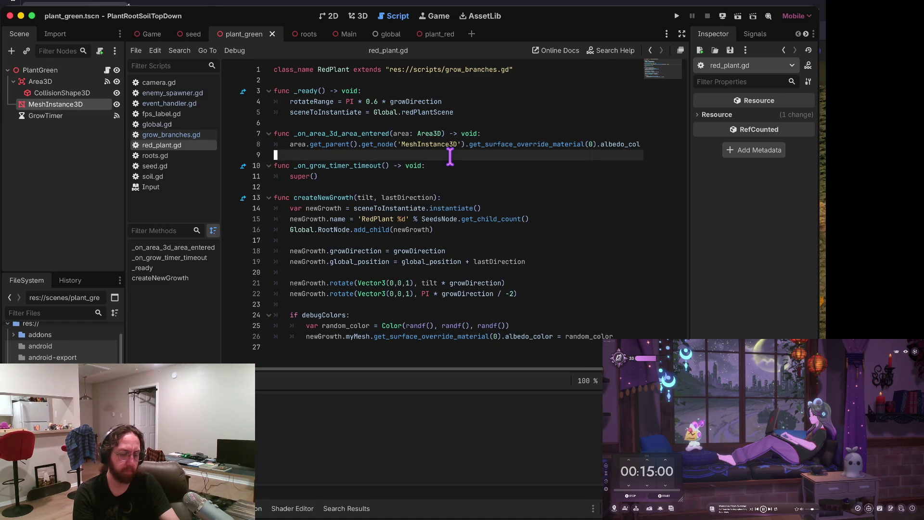
key("super+Tab")
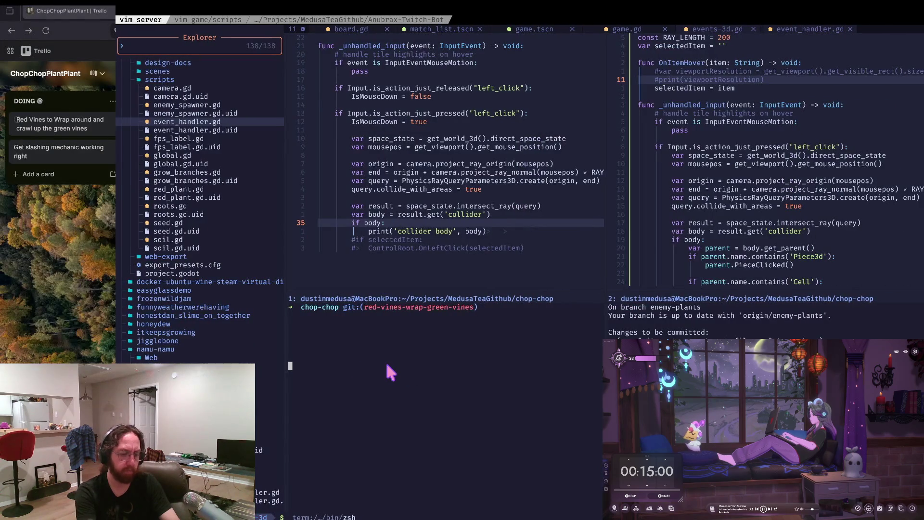
Step: Check the git status and stage all five changed files
type("s")
key("Return")
type("a")
key("Return")
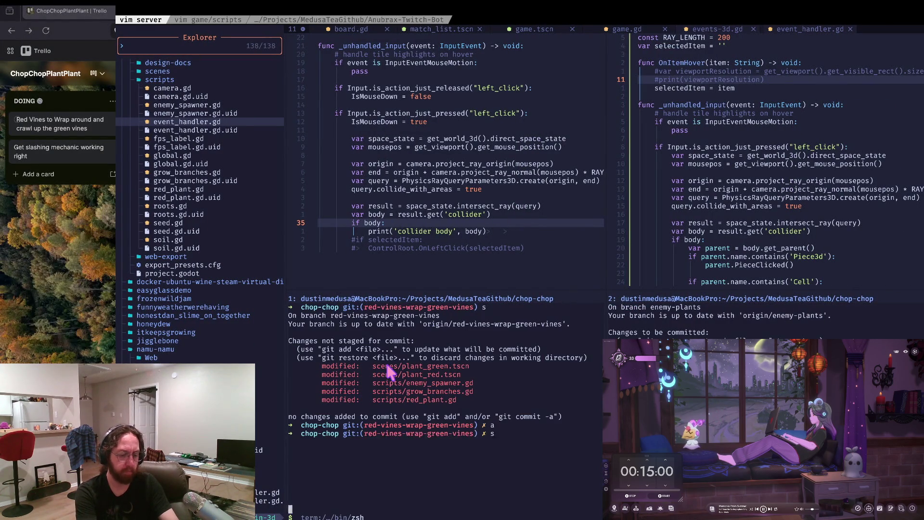
type("s")
key("Return")
Step: Commit the staged files with the message 'contact of red vines to green vines working'
type("git")
type("\"")
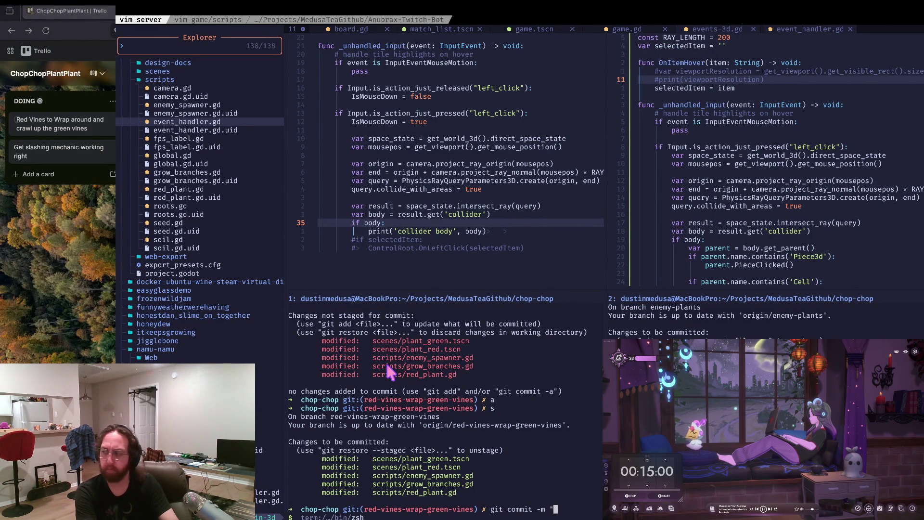
type("cont")
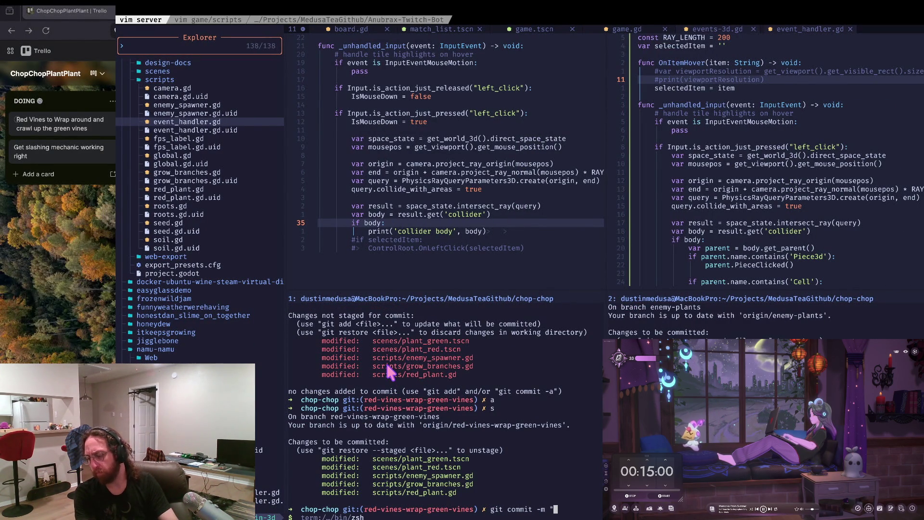
type("act")
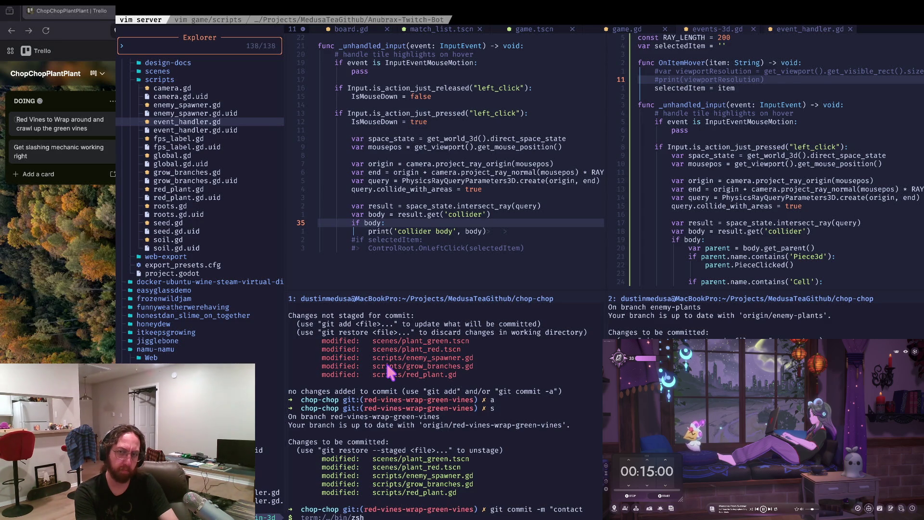
key("BackSpace")
key("BackSpace")
key("BackSpace")
type("act of red vines to green vines working")
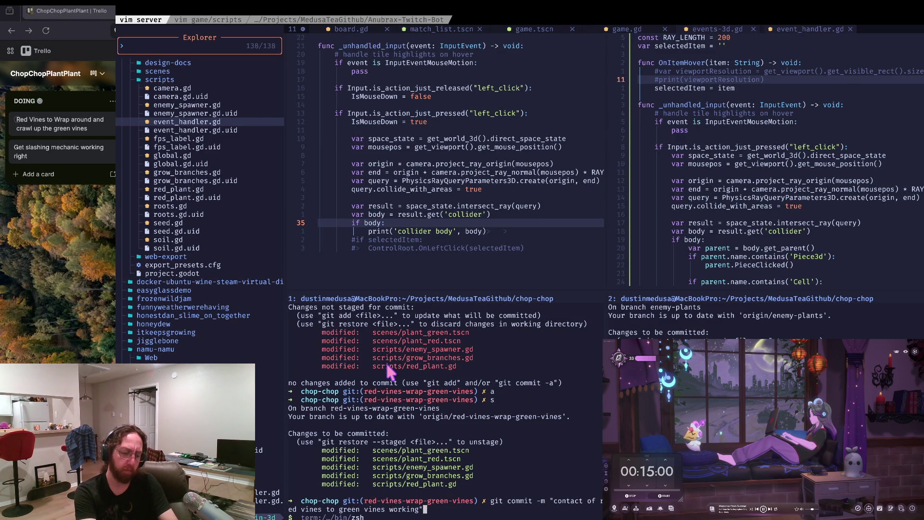
key("Return")
Step: Push the commit to the red-vines-wrap-green-vines branch and clear the terminal
type("git push")
key("Return")
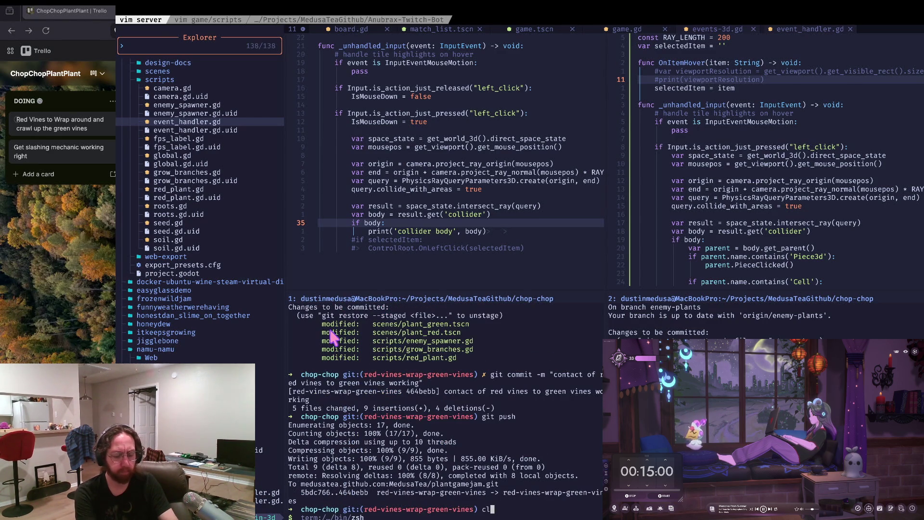
key("ctrl+l")
key("super+Tab")
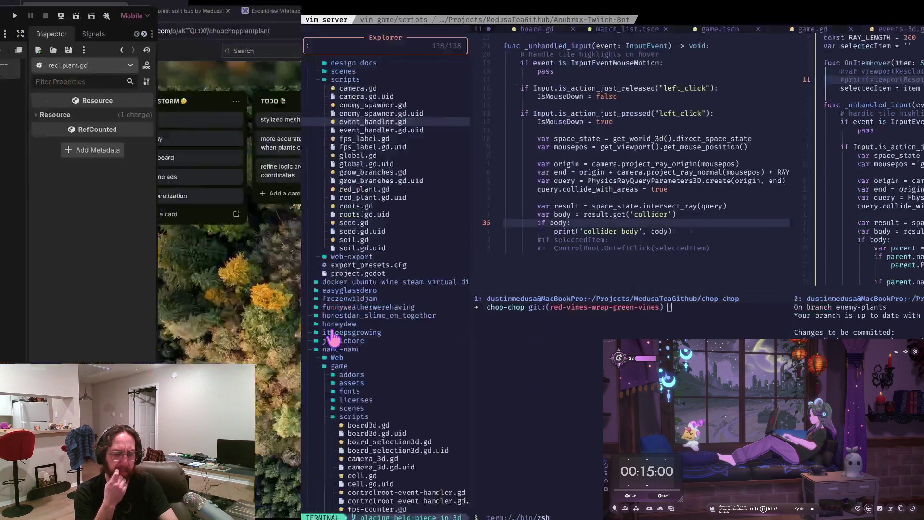